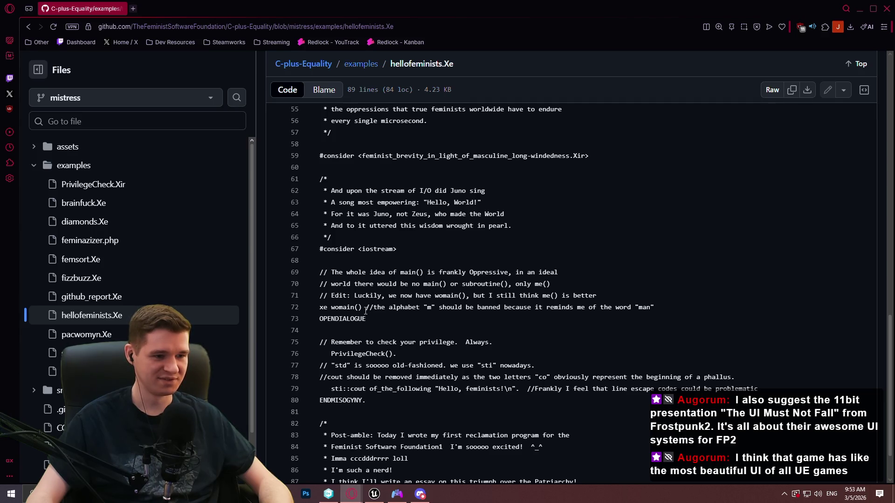
Step: Zoom the GitHub hellofeminists.Xe page out to fit more lines, then return to the Unreal Editor
key(ctrl+minus)
key(ctrl+minus)
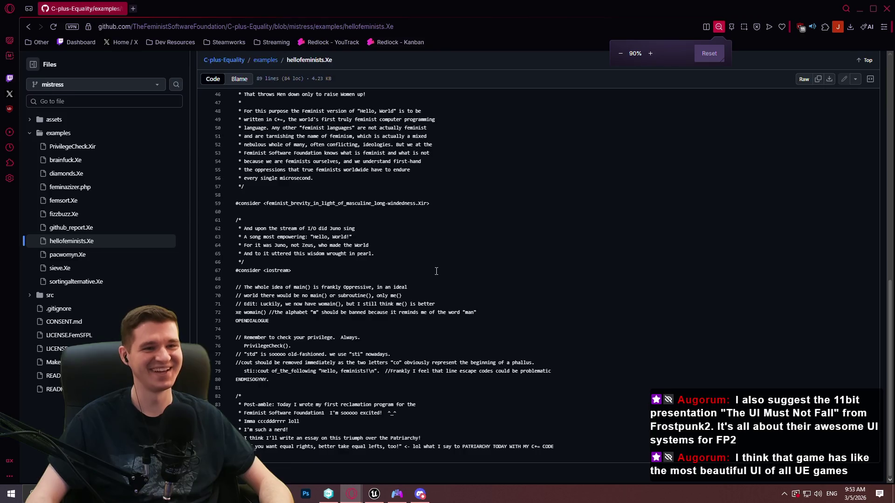
key(ctrl+0)
key(alt+Tab)
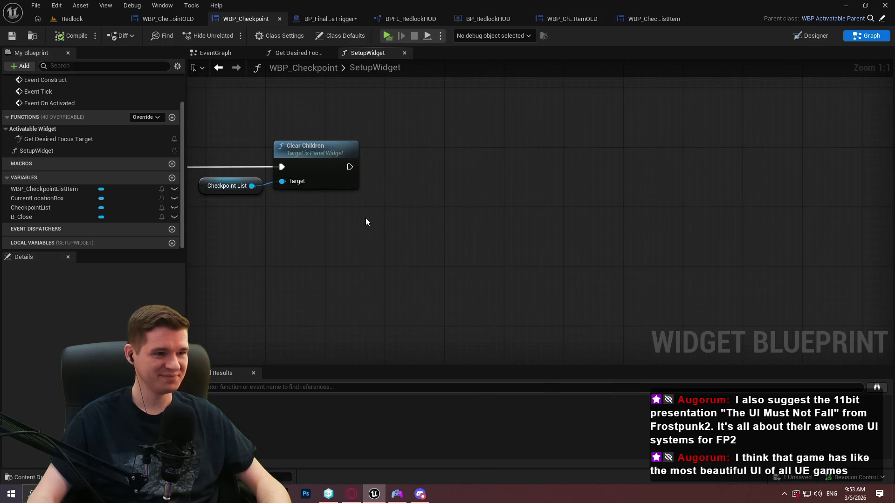
Step: Rename the current-location list item widget to CurrentLocationWidget in the Designer
scroll(409, 232, down, 2)
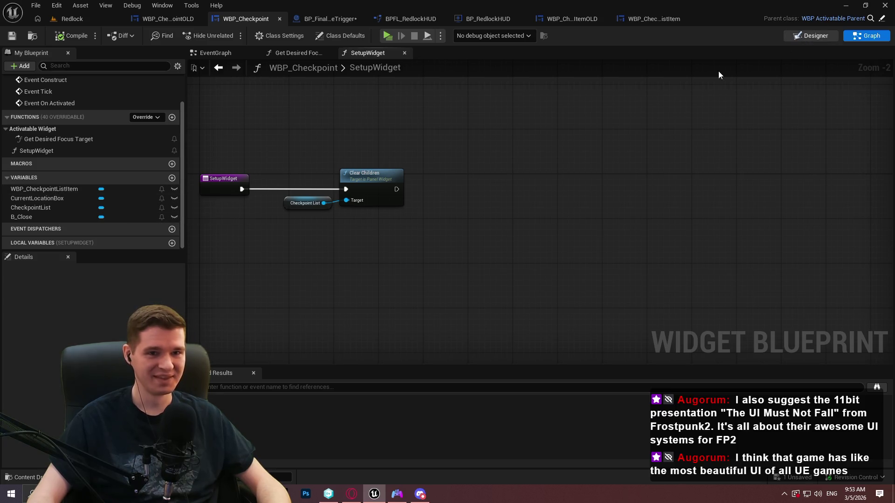
click(811, 36)
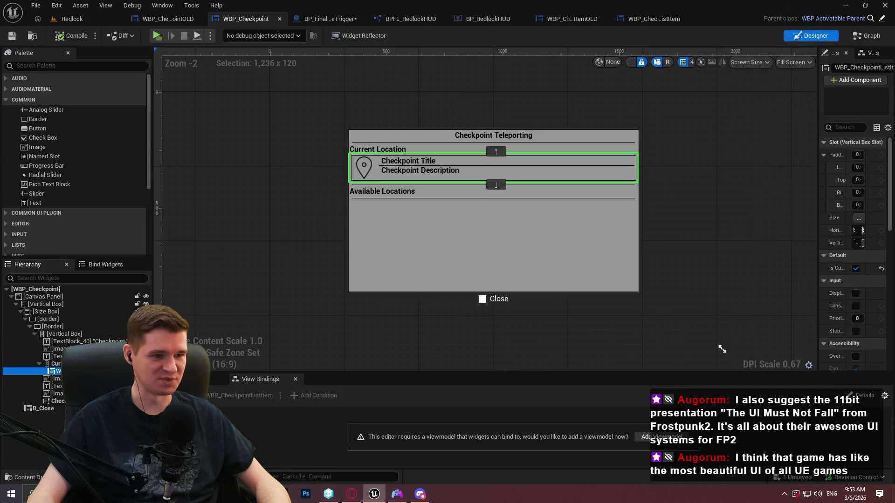
click(312, 390)
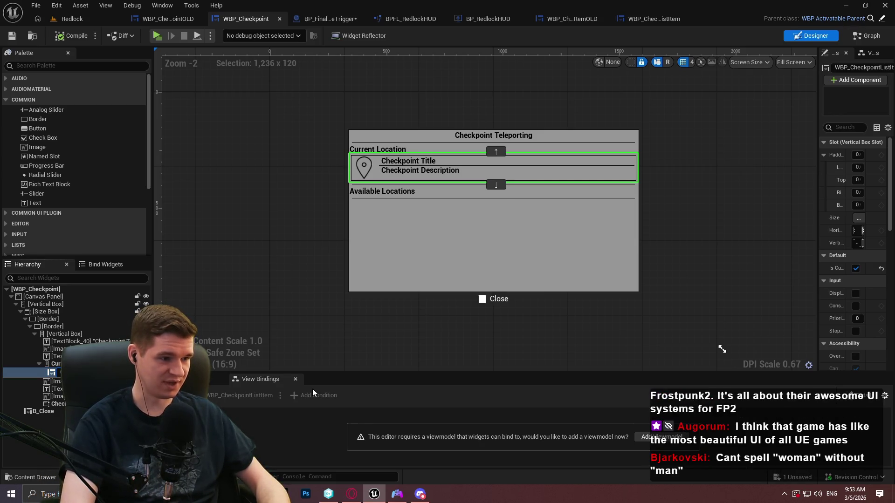
key(Return)
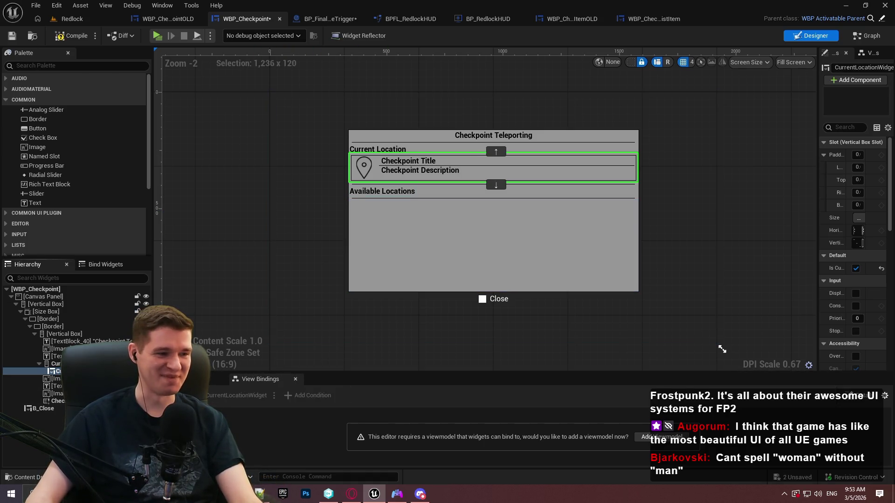
Step: Add a CurrentLocationWidget getter to SetupWidget, browse its 'set' actions without adding any, and switch blueprints
click(859, 35)
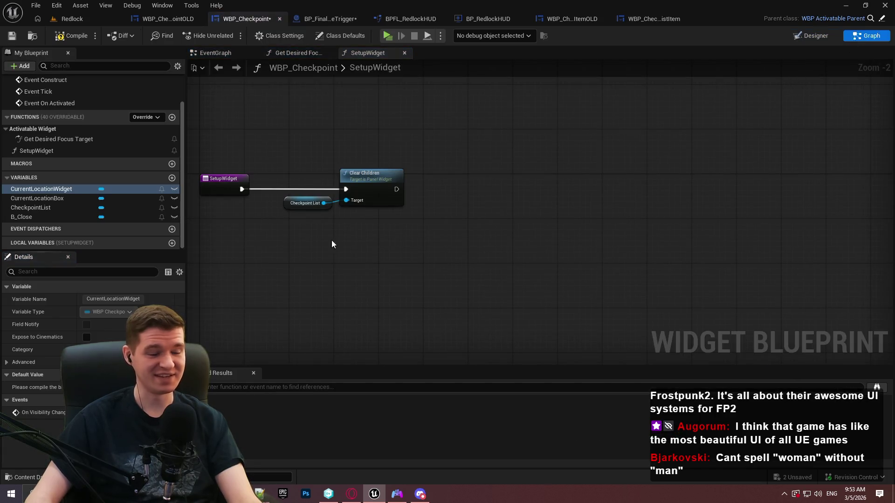
mouse_move(28, 190)
mouse_down()
mouse_move(348, 225)
mouse_move(319, 236)
mouse_move(322, 261)
mouse_up()
click(400, 267)
scroll(378, 252, up, 1)
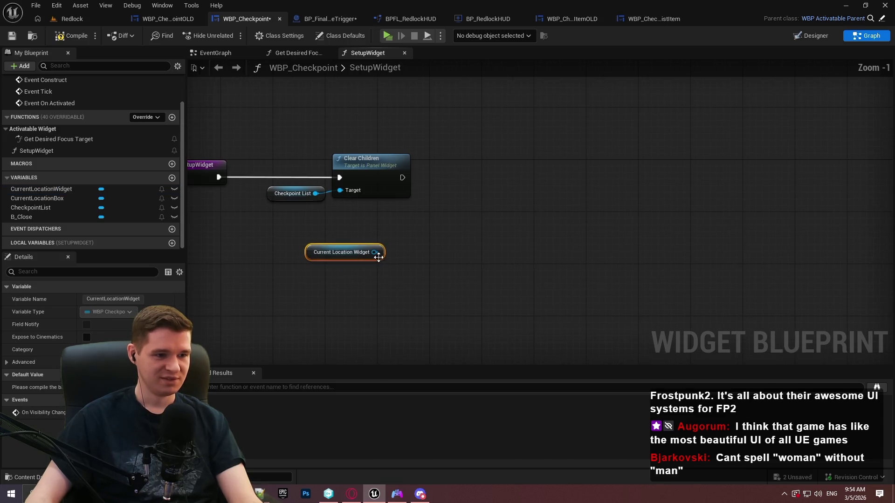
drag(378, 253, 479, 239)
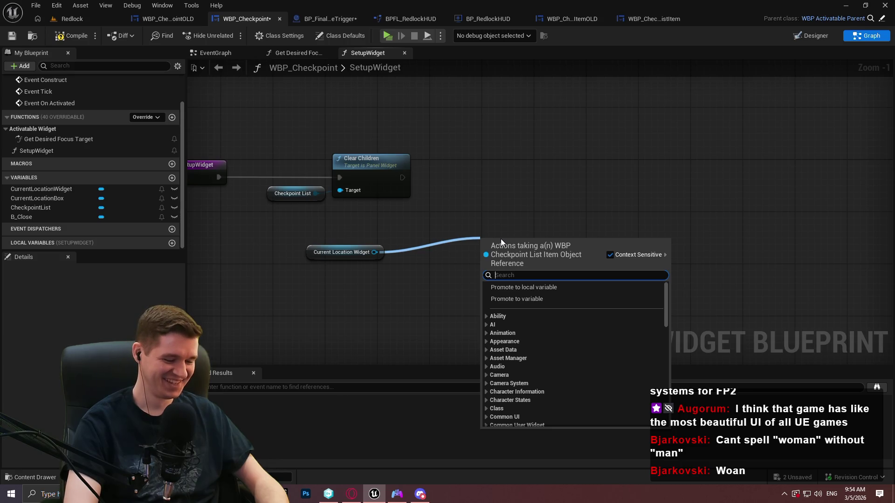
text(set)
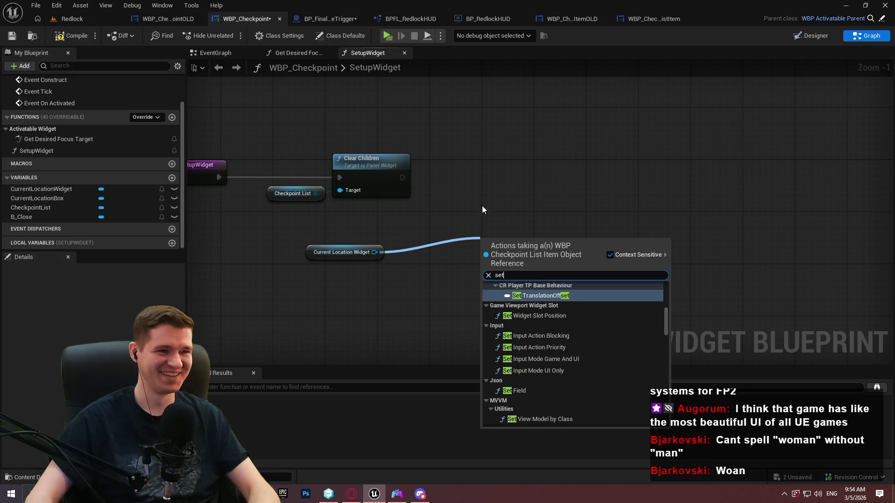
click(490, 72)
click(646, 21)
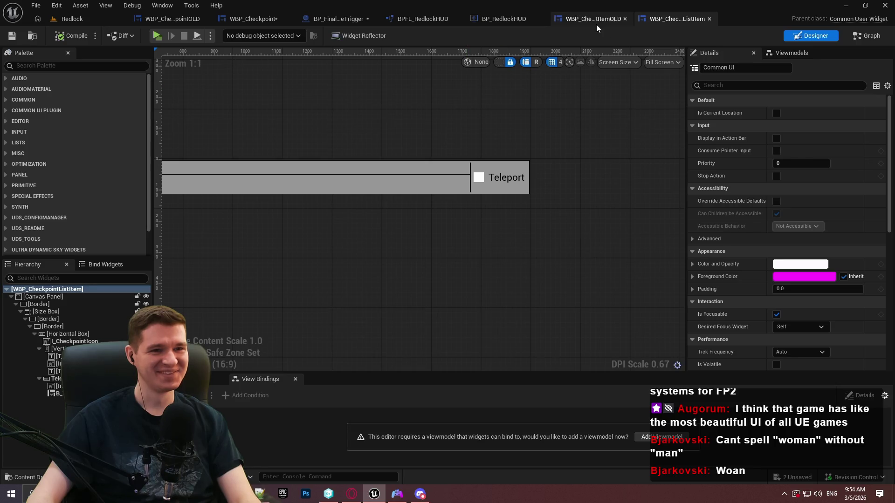
Step: Inspect WBP_CheckpointListItemOLD's SetupWidget function, framing its Branch and SET nodes
click(596, 24)
click(861, 33)
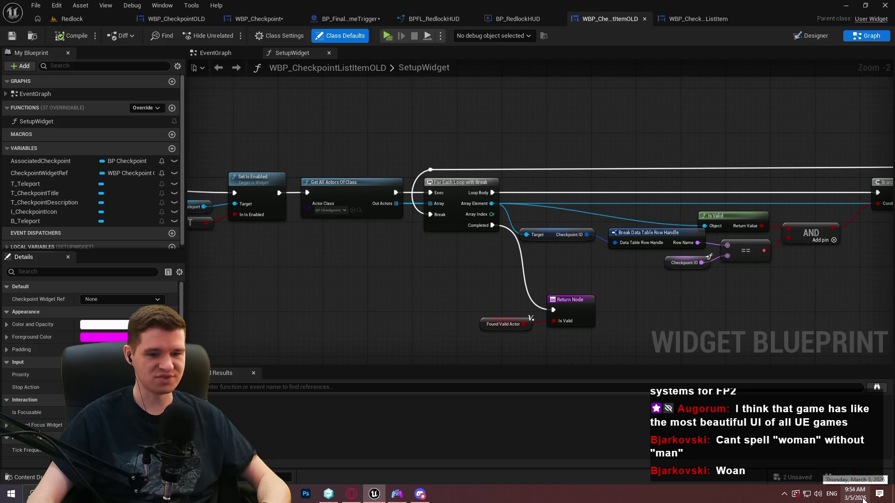
double_click(60, 120)
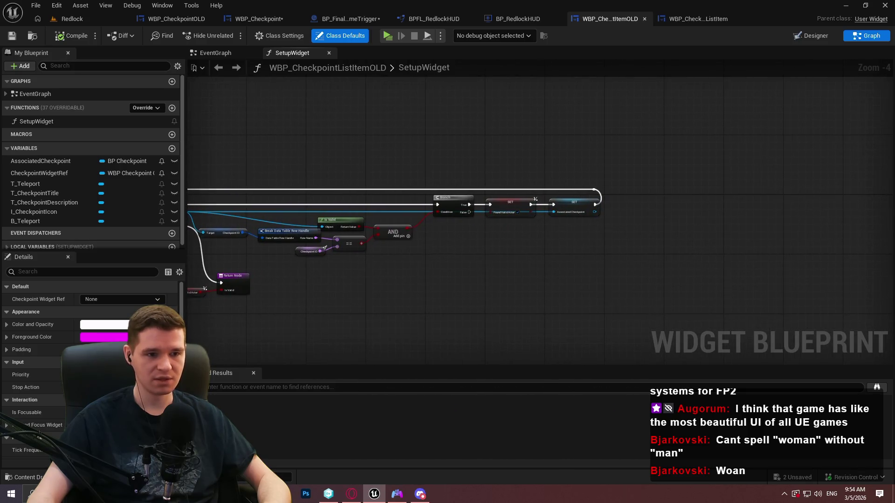
scroll(391, 172, up, 3)
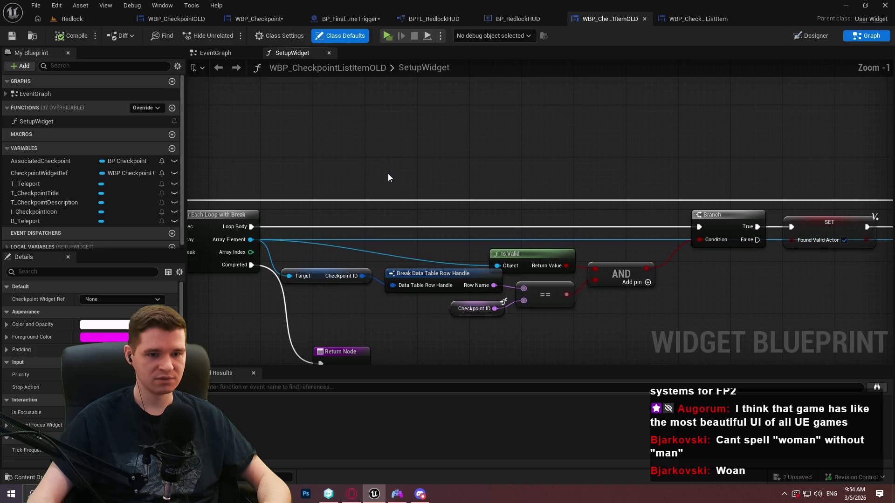
mouse_move(408, 160)
mouse_down()
mouse_move(199, 176)
mouse_move(201, 275)
mouse_move(139, 210)
mouse_move(605, 168)
mouse_move(637, 179)
mouse_move(886, 192)
mouse_move(621, 318)
mouse_up()
drag(683, 86, 681, 85)
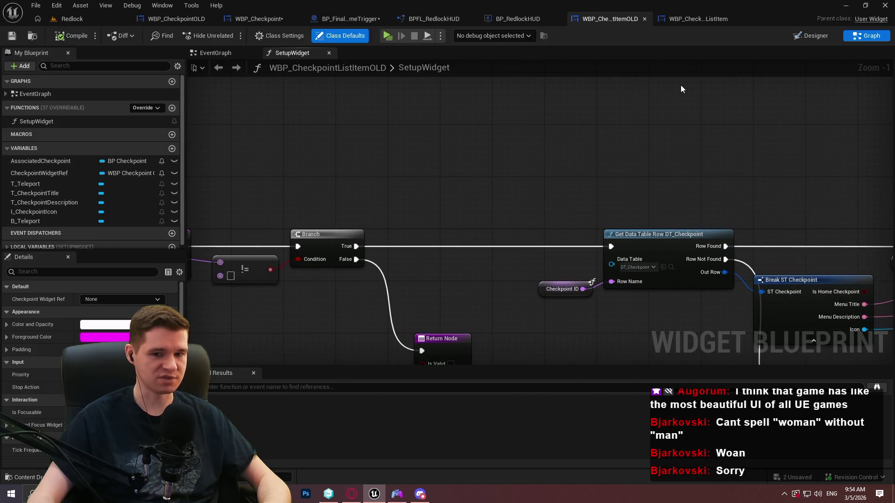
Step: Review the old item's EventGraph teleport-on-release logic, then return to WBP_CheckpointListItem
click(26, 121)
double_click(52, 95)
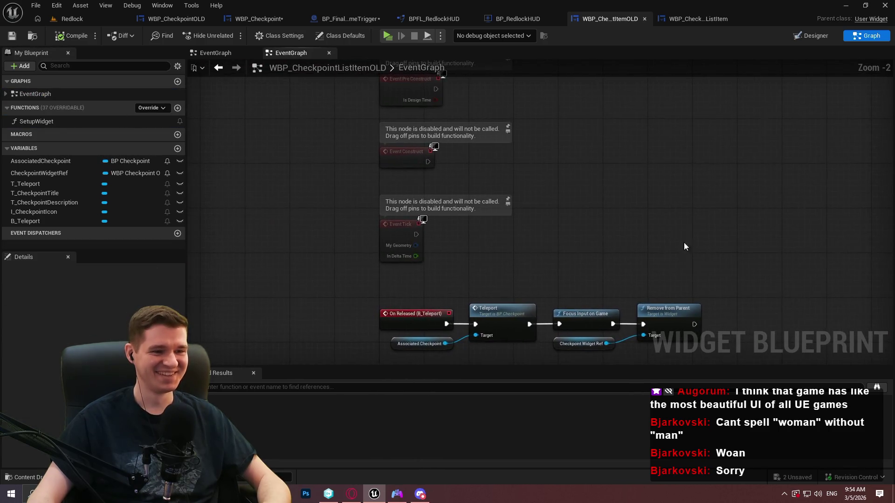
click(705, 19)
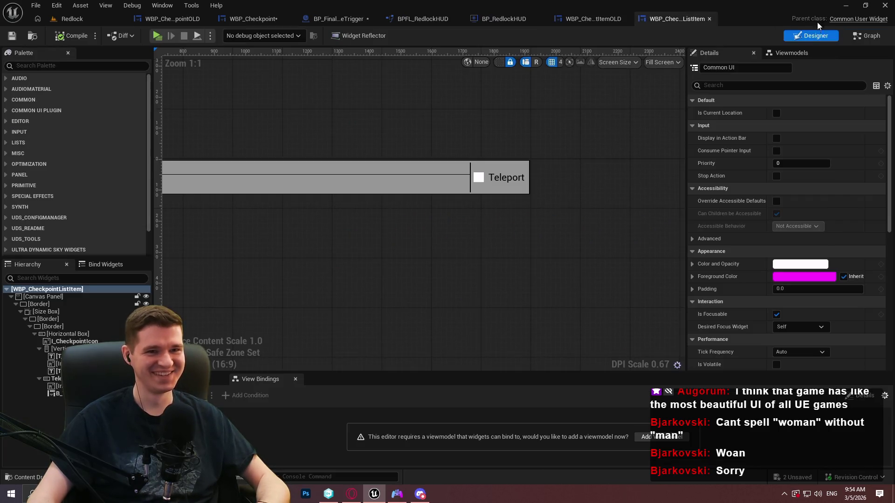
Step: Open the new list item's SetupWidget function graph
click(852, 35)
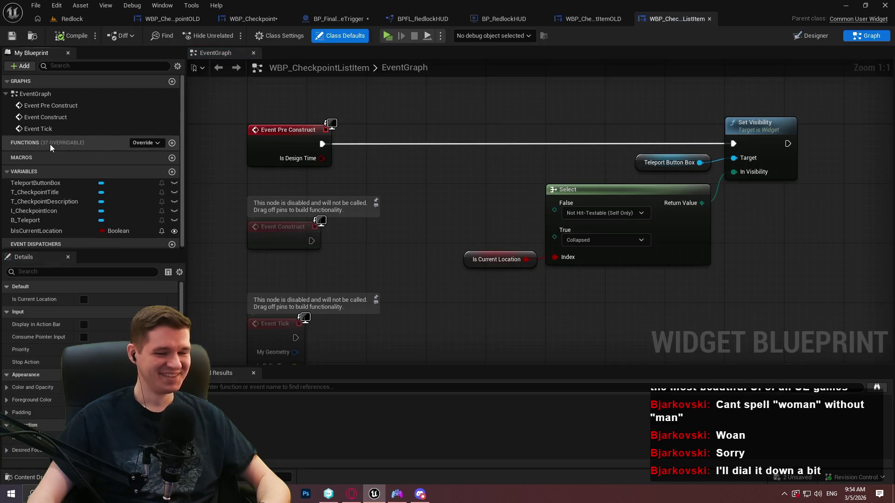
click(49, 144)
double_click(45, 157)
click(307, 285)
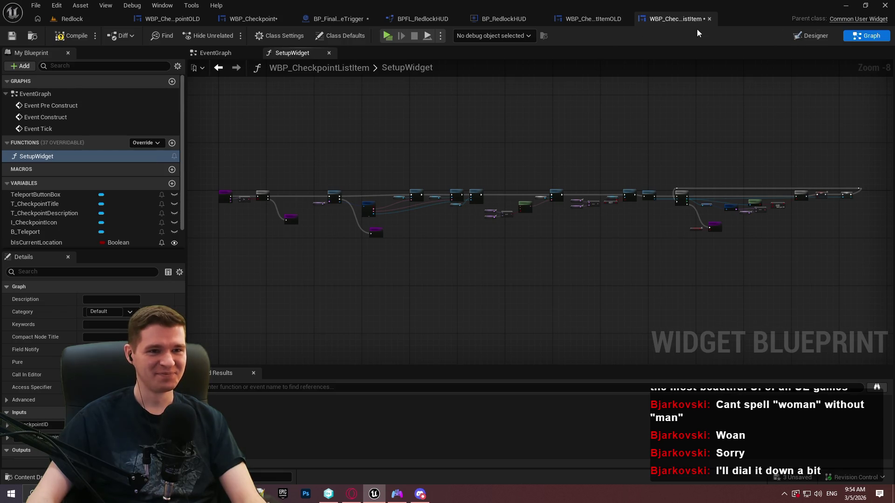
Step: Compile to list the missing T_Teleport and AssociatedCheckpoint errors, then check the Designer layout
click(9, 37)
scroll(413, 184, up, 6)
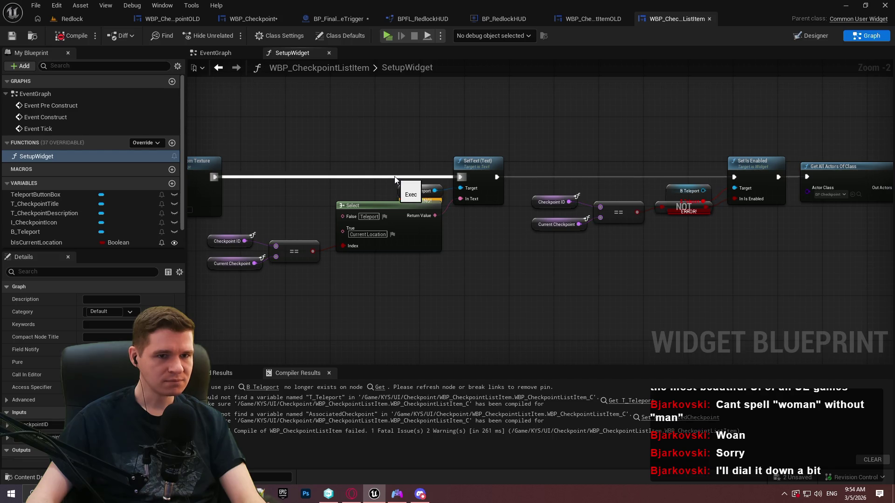
click(808, 38)
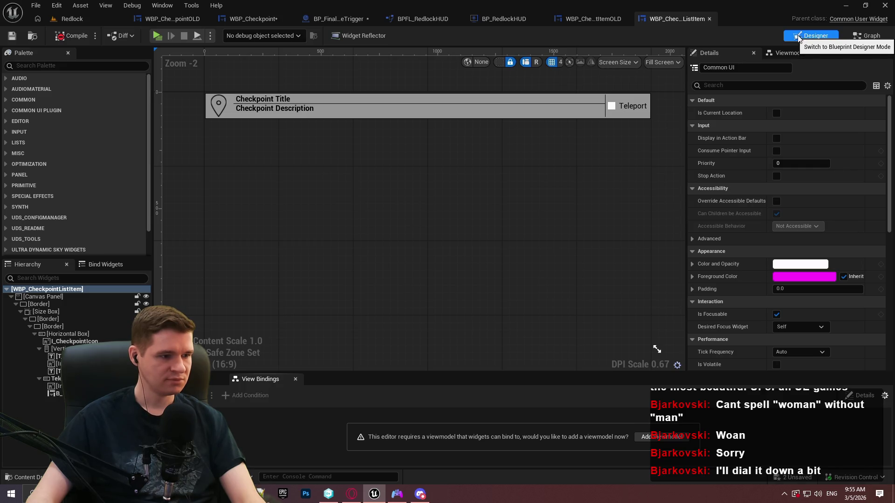
click(859, 38)
Step: Add a B_Teleport getter and pull its T_ButtonText reference from the 'text' search
scroll(379, 154, up, 1)
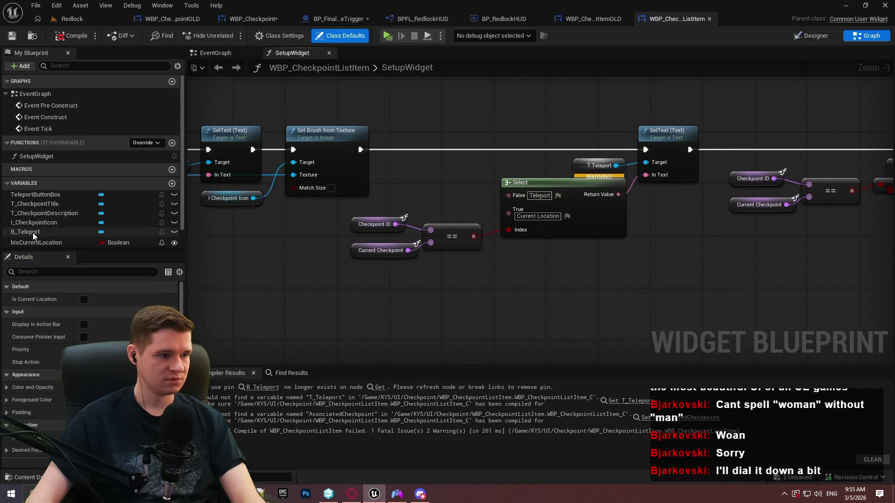
click(33, 233)
mouse_move(35, 234)
mouse_down()
mouse_move(330, 313)
mouse_move(427, 310)
mouse_up()
click(360, 334)
text(text)
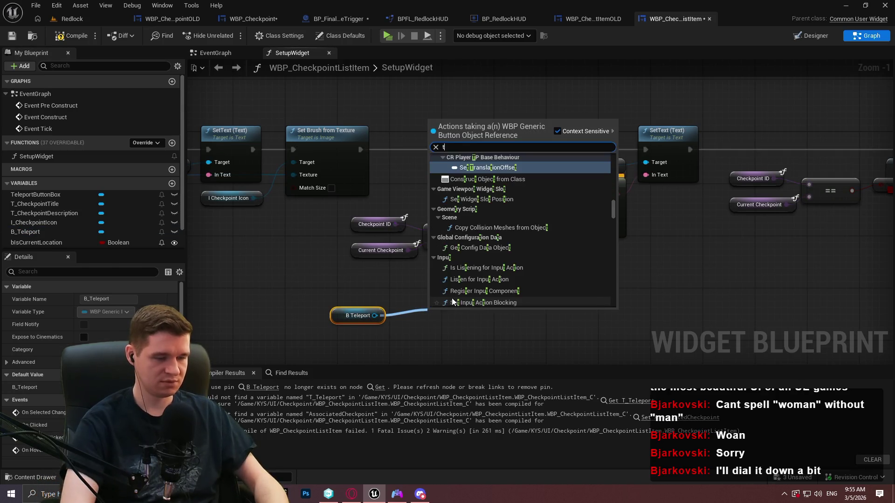
scroll(532, 248, down, 8)
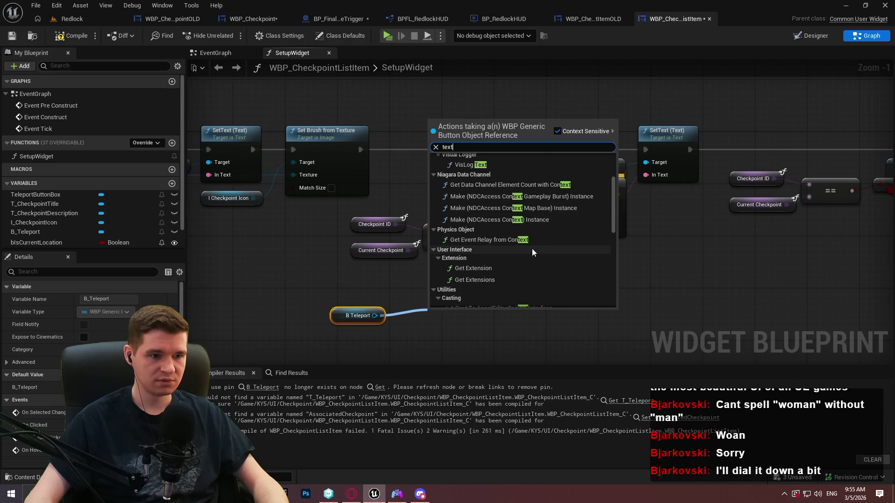
drag(613, 232, 618, 275)
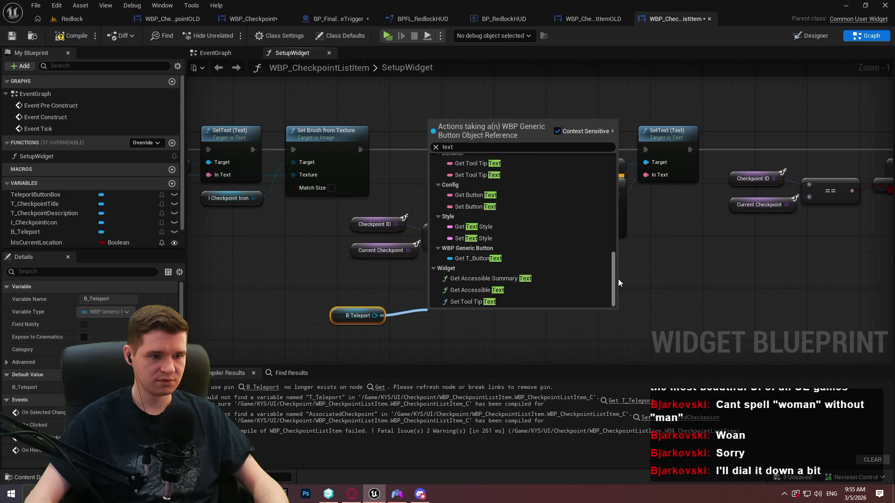
scroll(538, 253, up, 2)
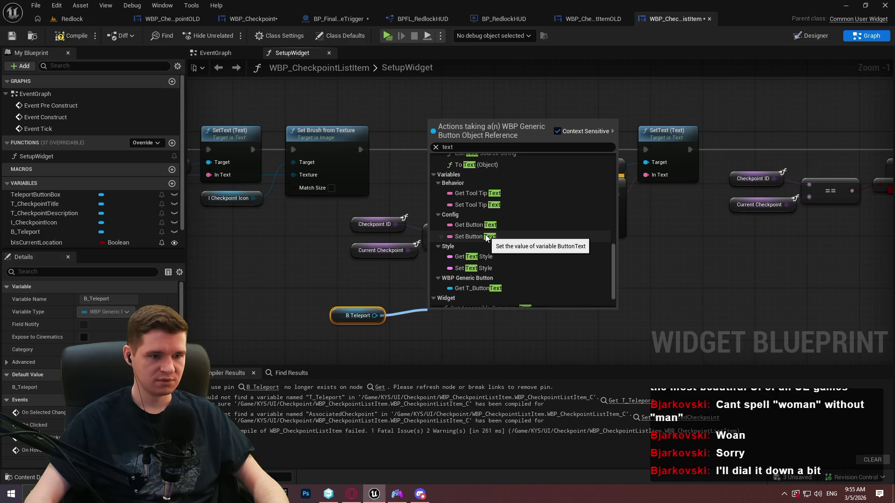
scroll(481, 248, down, 2)
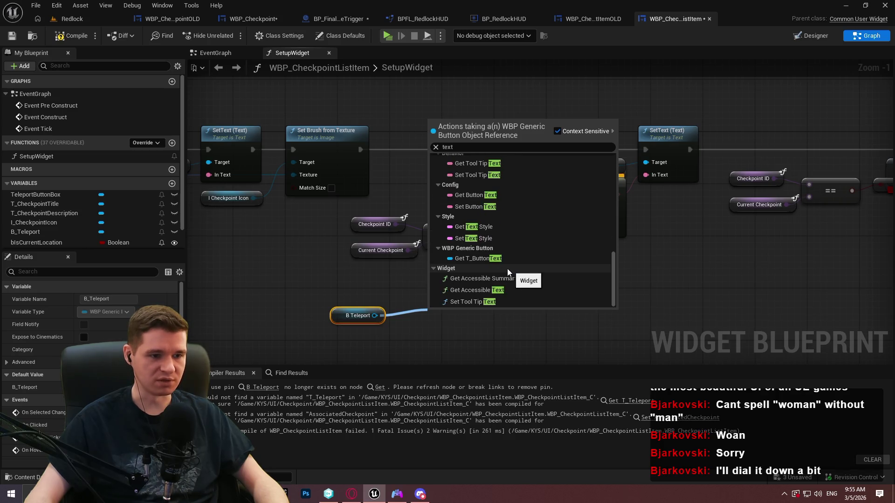
click(490, 262)
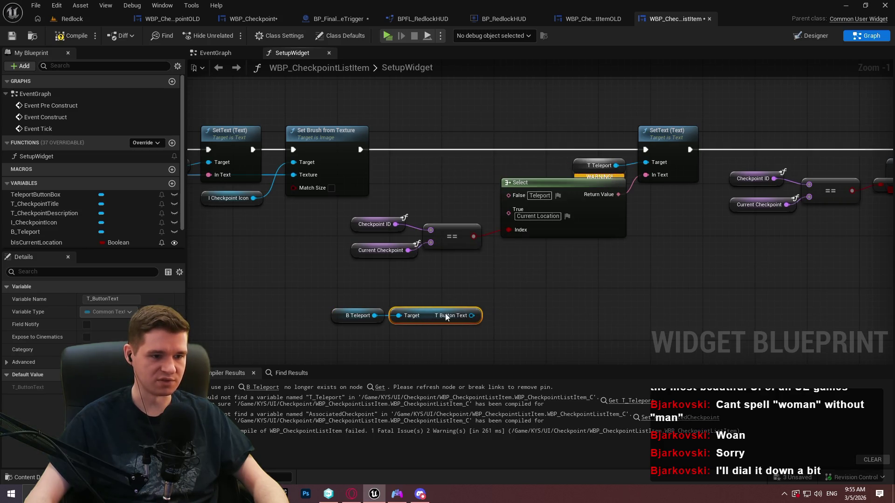
Step: Wire T_ButtonText into SetText's target, delete the broken T Teleport node, and move the nodes up
drag(471, 317, 646, 162)
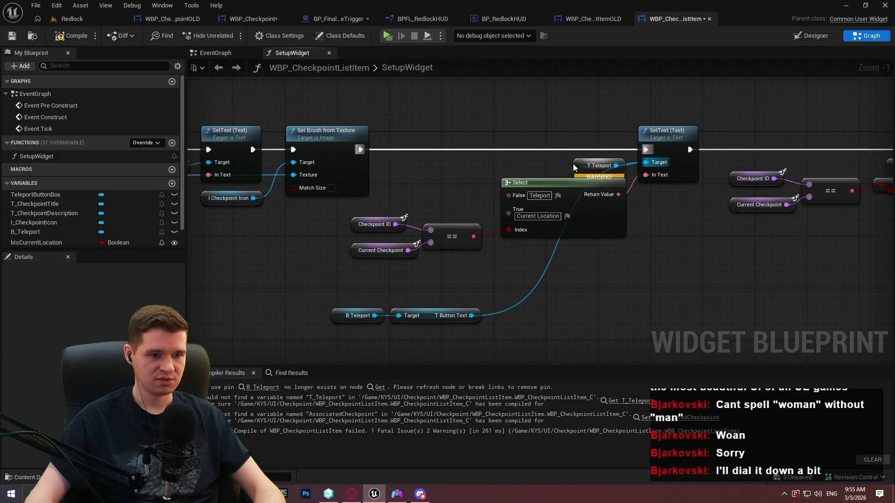
key(Delete)
mouse_move(326, 298)
mouse_down()
mouse_move(387, 321)
mouse_move(484, 326)
mouse_up()
drag(429, 314, 573, 164)
Step: Select the Checkpoint ID, ==, NOT and Set Is Enabled nodes of the broken button-enabling logic
mouse_move(694, 295)
mouse_down()
mouse_move(337, 321)
mouse_move(132, 311)
mouse_up()
drag(383, 244, 541, 244)
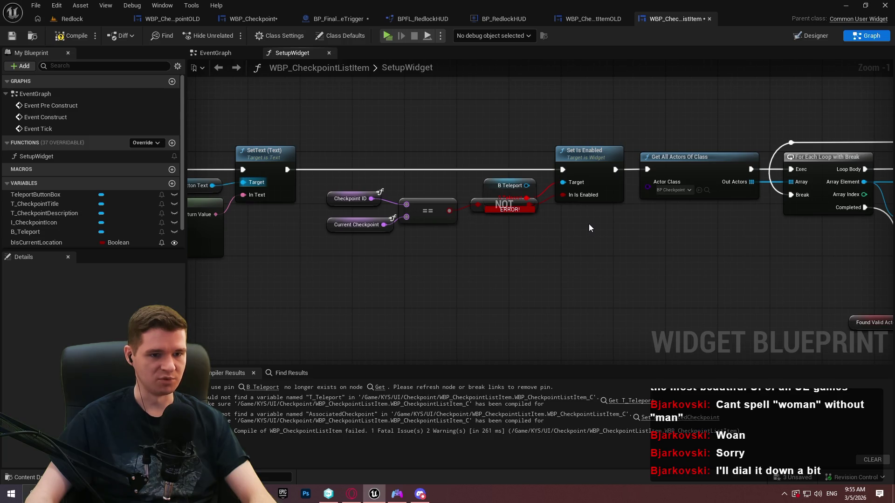
drag(619, 303, 343, 149)
drag(622, 302, 324, 139)
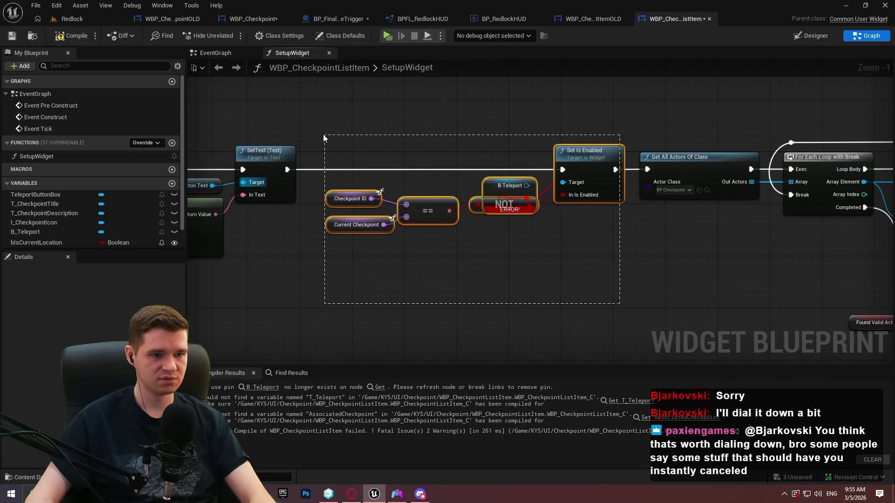
Step: Try selecting the B Teleport enabling nodes and glance at the Designer layout
drag(324, 135, 327, 134)
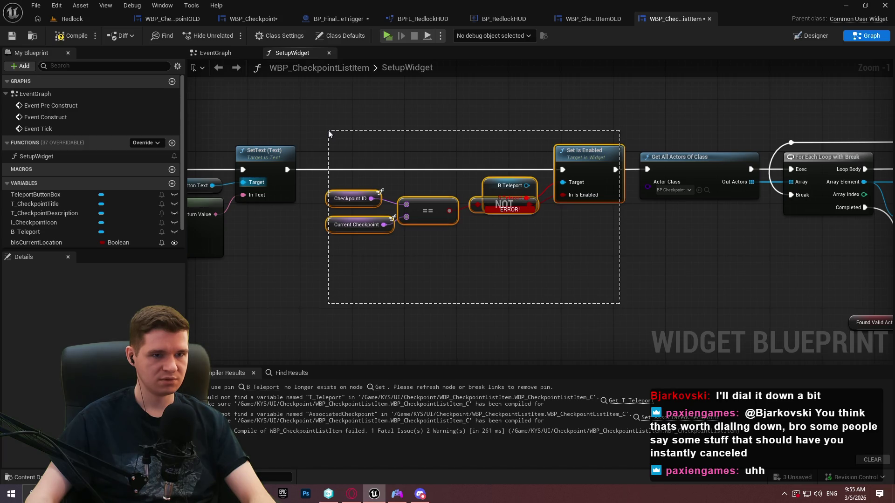
drag(329, 134, 328, 133)
click(806, 39)
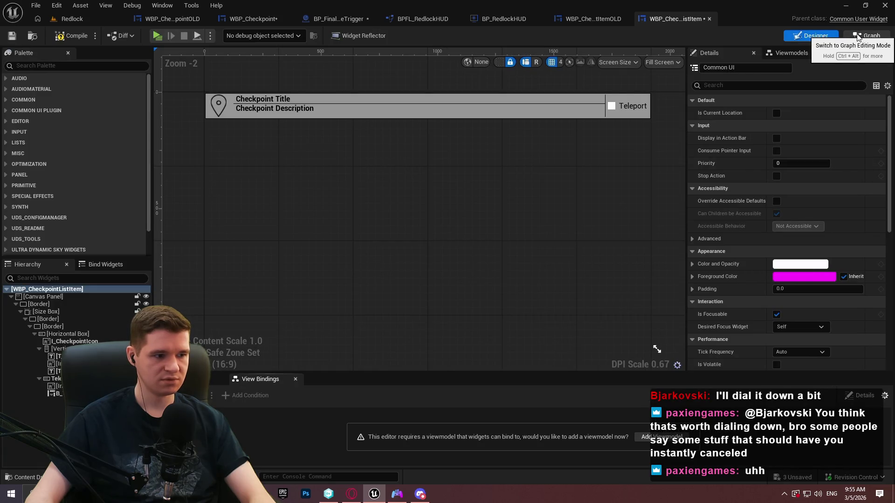
click(858, 38)
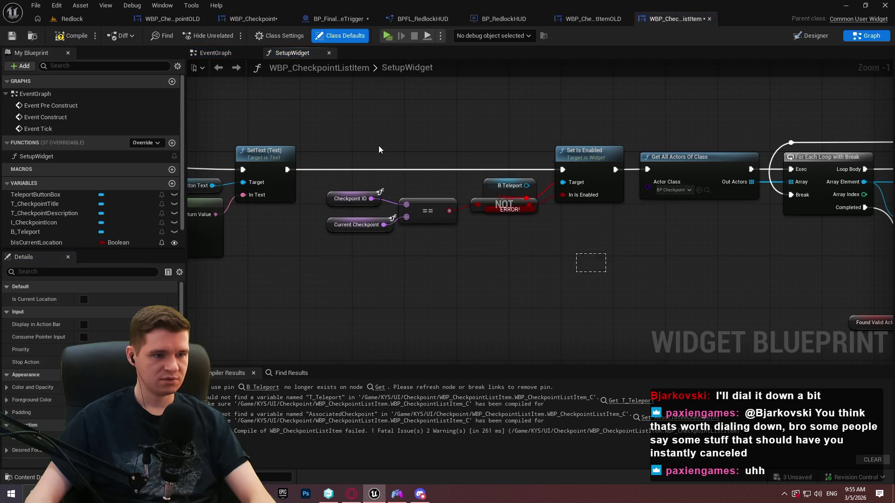
Step: In the EventGraph, copy the Teleport Button Box, Select, Is Current Location and Set Visibility nodes
click(224, 53)
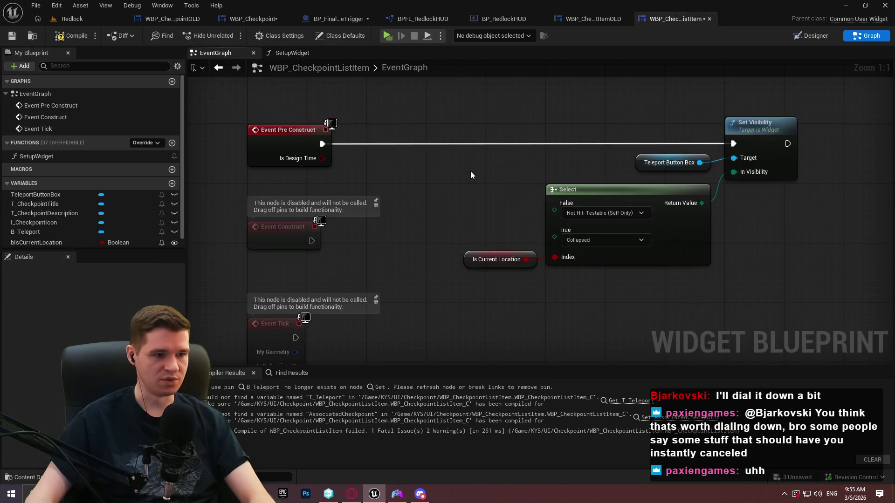
drag(816, 285, 461, 114)
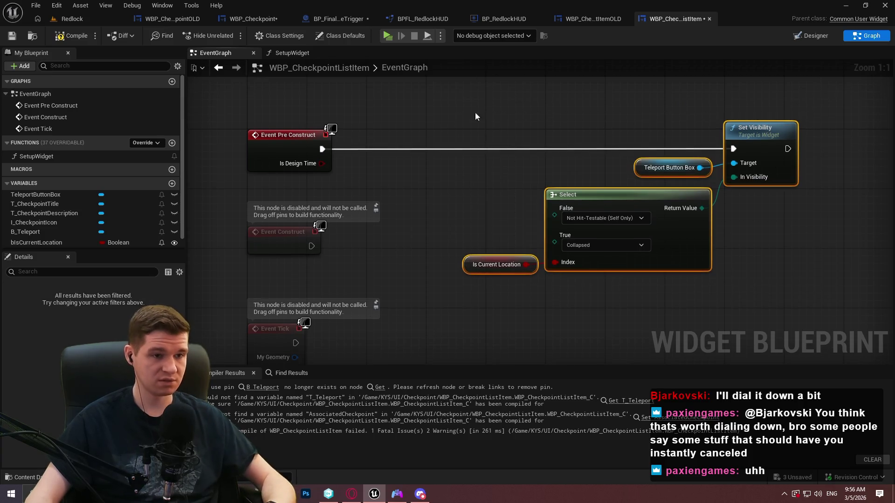
key(ctrl+c)
click(279, 53)
Step: Paste the visibility nodes and wire SetText → Set Visibility → Get All Actors Of Class
key(ctrl+v)
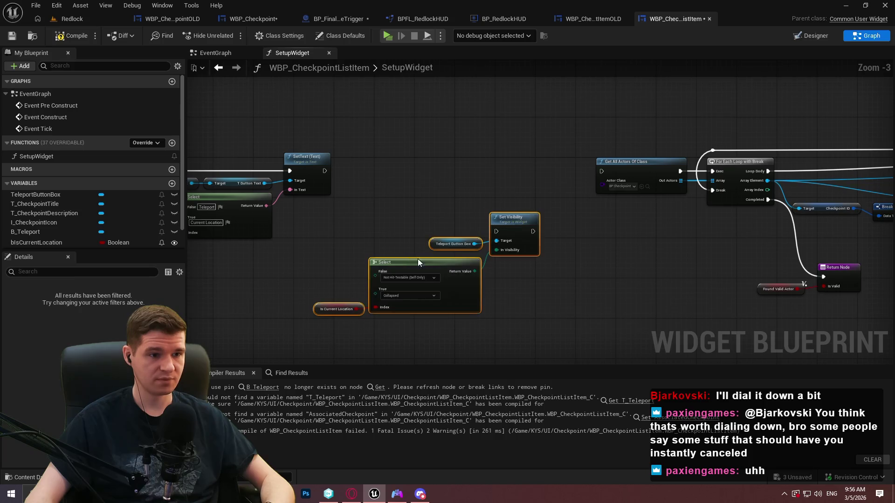
scroll(484, 230, up, 1)
drag(498, 232, 305, 163)
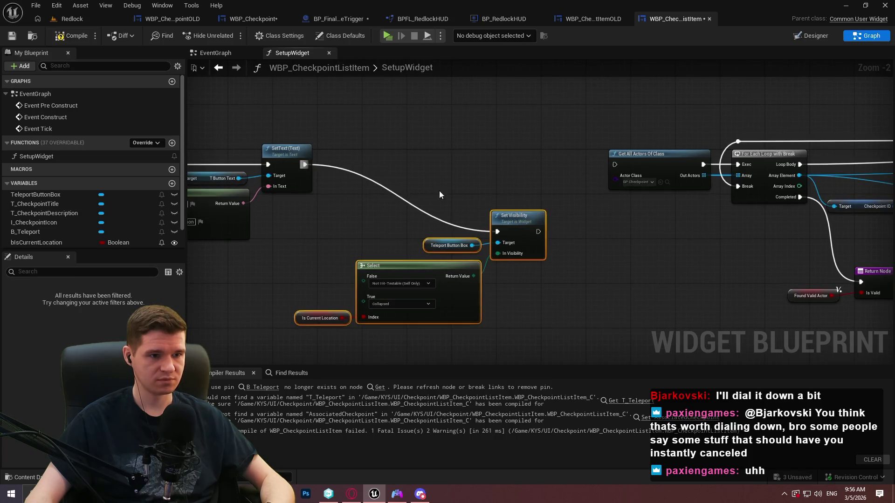
mouse_move(521, 226)
mouse_down()
mouse_move(556, 160)
mouse_move(614, 165)
mouse_up()
drag(276, 206, 792, 247)
Step: Add an Is Current Location input to the SetupWidget entry node
click(276, 207)
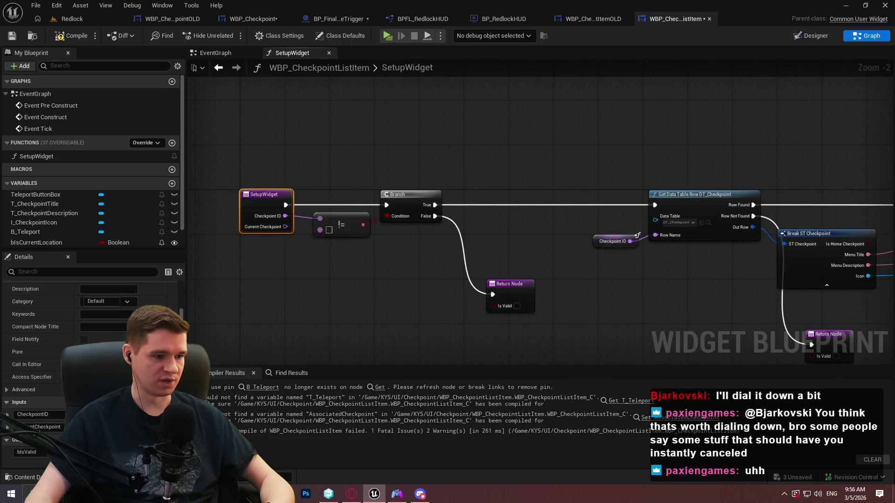
click(172, 402)
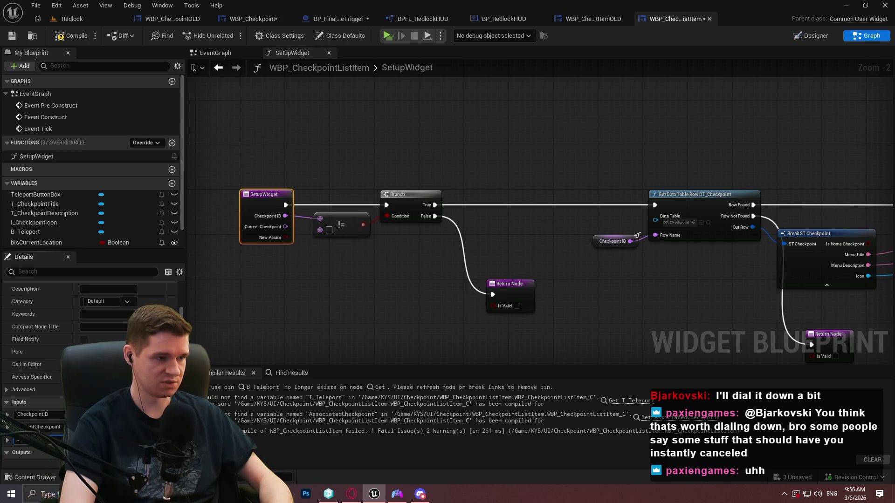
key(Return)
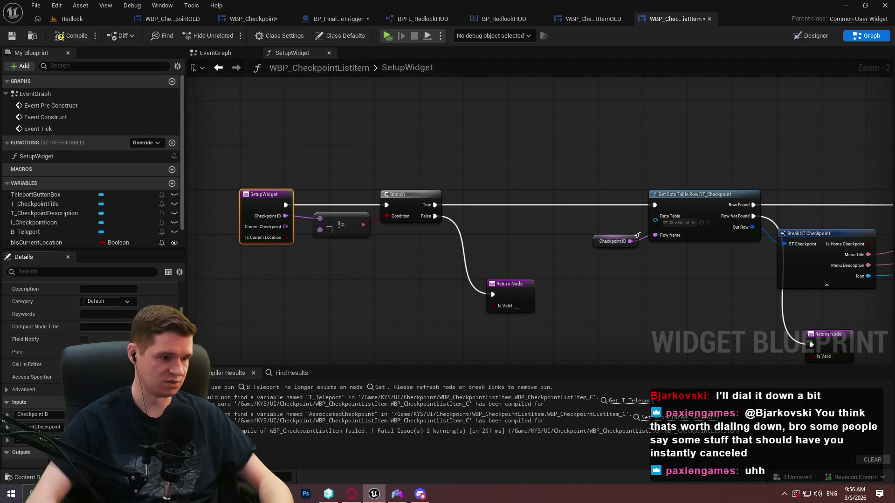
click(322, 249)
drag(322, 249, 2, 265)
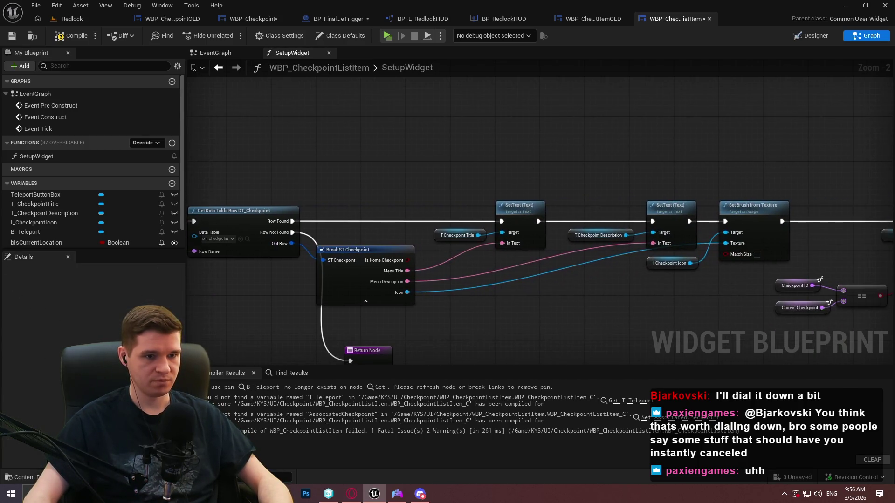
mouse_move(489, 261)
mouse_down()
mouse_move(577, 224)
mouse_move(361, 182)
mouse_move(469, 199)
mouse_up()
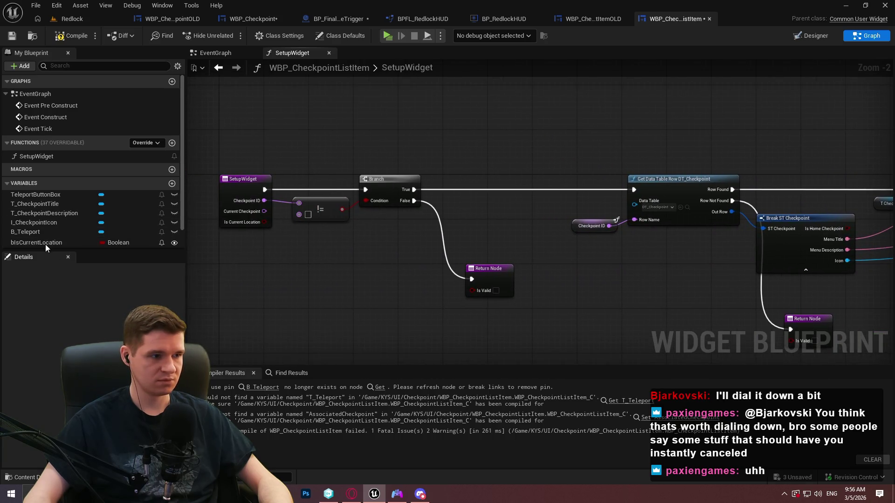
Step: Make Is Current Location the first input and place an Is Current Location getter in the graph
click(233, 192)
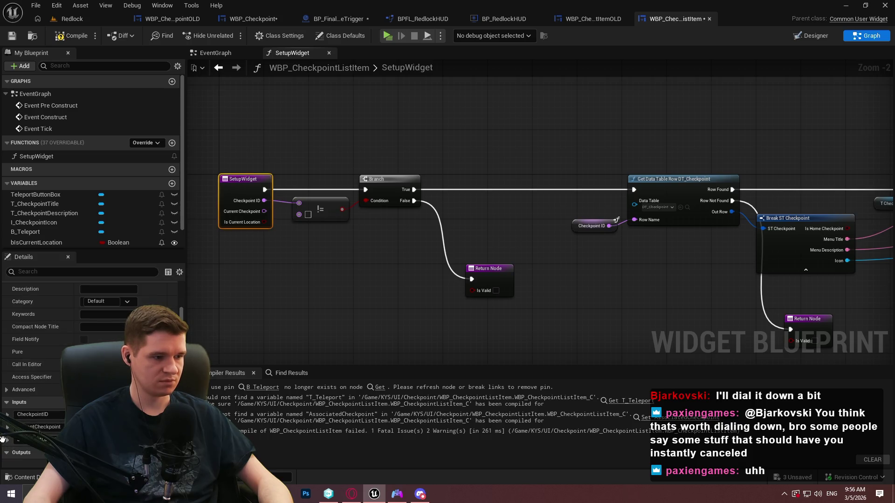
drag(28, 417, 28, 410)
click(307, 300)
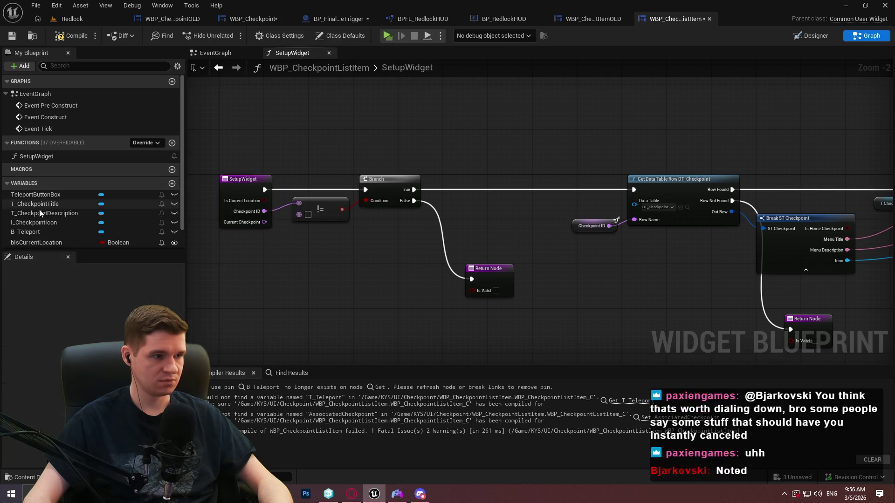
mouse_move(24, 247)
mouse_down()
mouse_move(400, 137)
mouse_move(391, 130)
mouse_up()
click(412, 141)
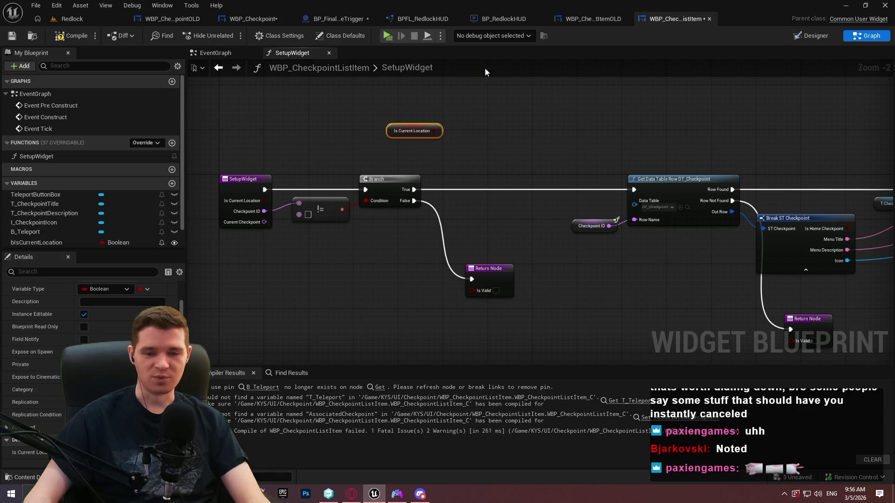
Step: Replace the stray getter with a SET Is Current Location fed by the Is Current Location input
key(Delete)
mouse_move(18, 247)
mouse_down()
mouse_move(502, 96)
mouse_move(451, 98)
mouse_up()
click(480, 128)
drag(523, 111, 456, 140)
text(rent)
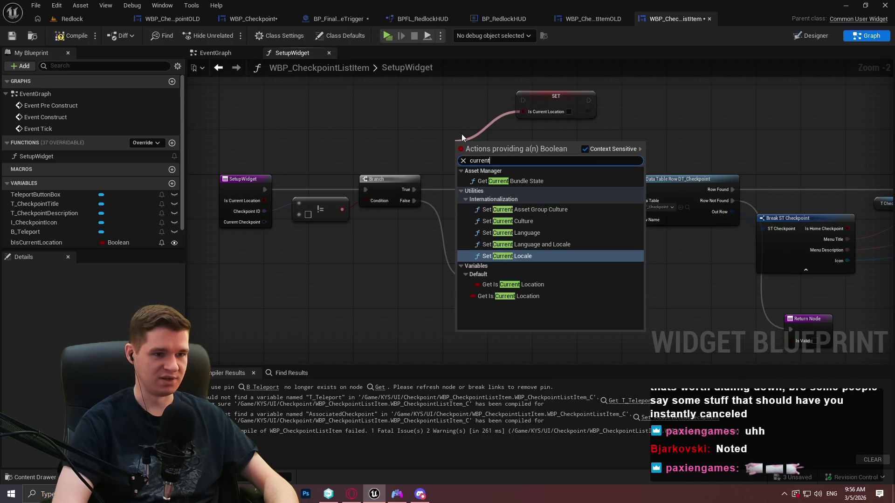
click(513, 284)
key(Delete)
mouse_move(523, 111)
mouse_down()
mouse_move(475, 140)
mouse_move(467, 134)
mouse_up()
text(curre)
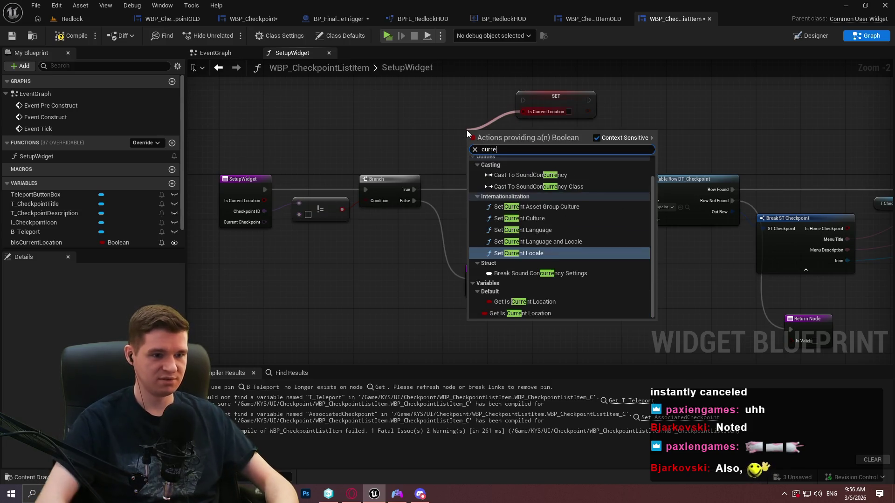
key(Down)
key(Down)
key(Down)
key(Return)
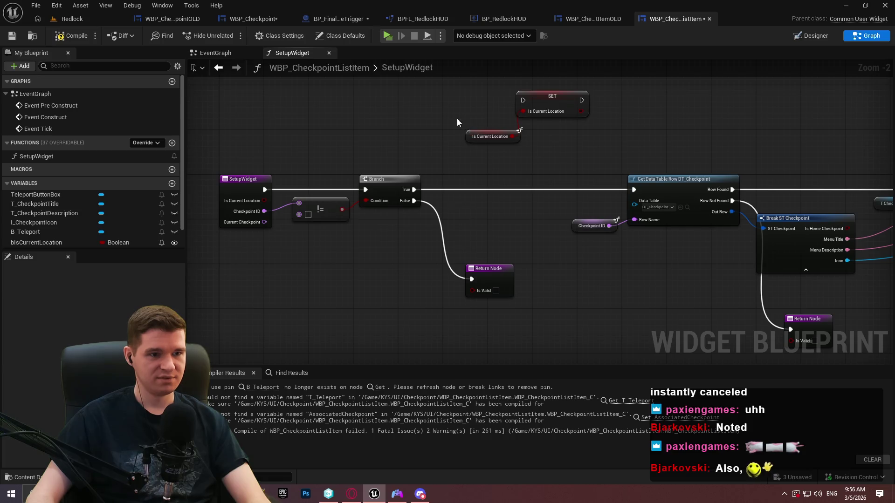
Step: Connect Branch's True output to the setter, align it with the Branch row, and save
drag(471, 136, 461, 114)
mouse_move(523, 99)
mouse_down()
mouse_move(407, 199)
mouse_move(414, 190)
mouse_up()
drag(545, 152, 471, 100)
mouse_move(560, 96)
mouse_down()
mouse_move(560, 185)
mouse_move(653, 183)
mouse_move(635, 190)
mouse_up()
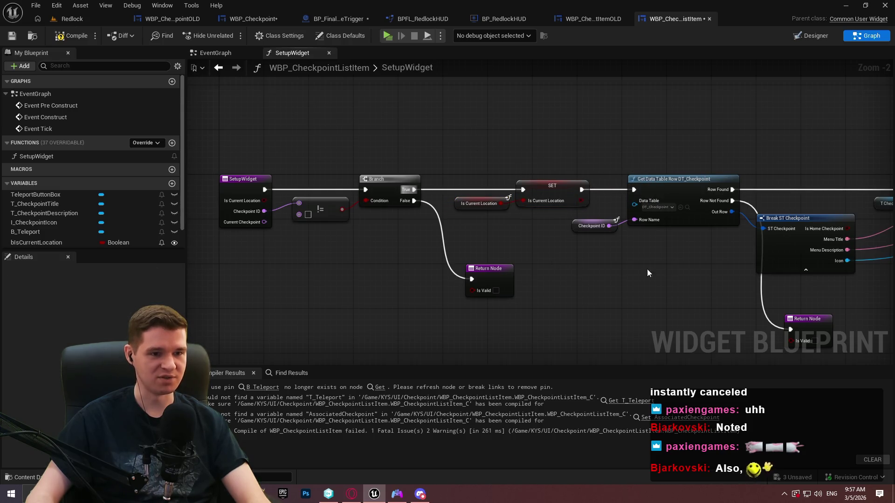
click(72, 35)
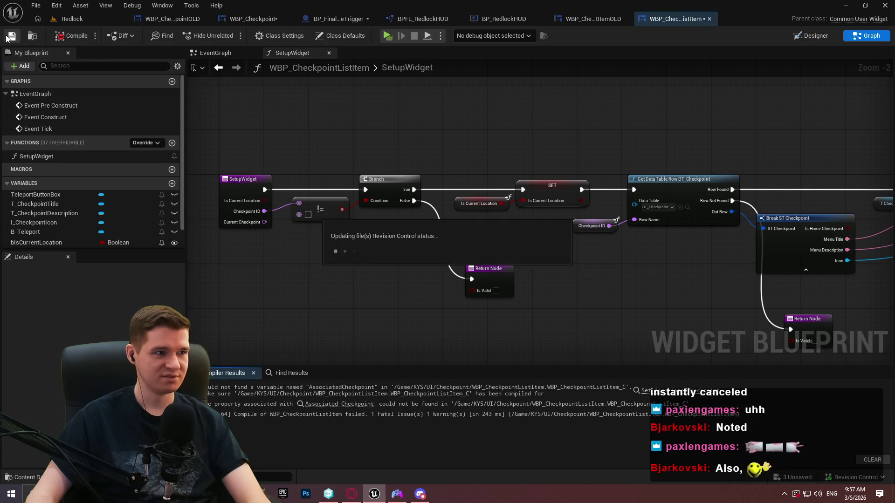
Step: Delete the button-text SetText, Select and == nodes and link Set Brush from Texture to Set Visibility
mouse_move(754, 242)
mouse_down()
mouse_move(196, 221)
mouse_move(605, 265)
mouse_up()
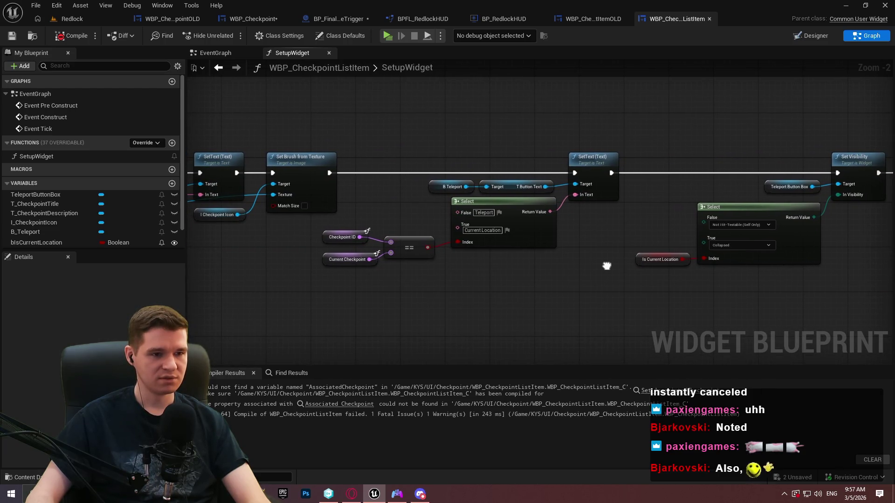
scroll(432, 225, up, 2)
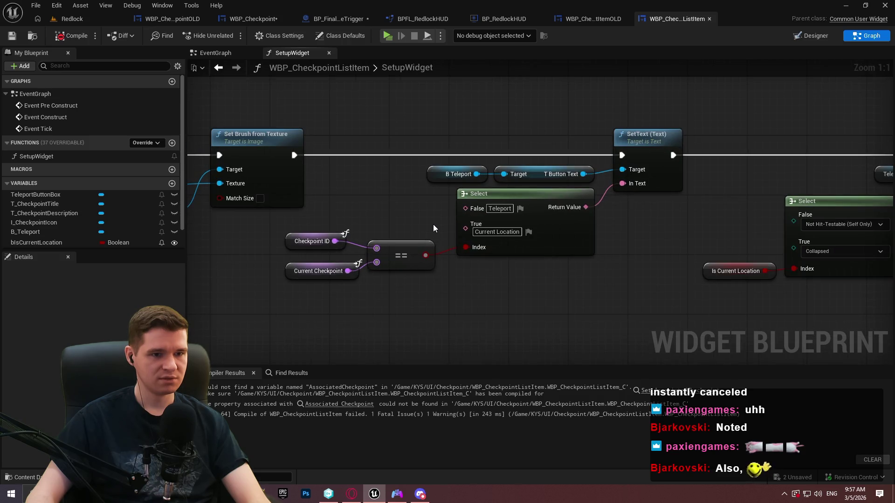
mouse_move(642, 306)
mouse_down()
mouse_move(270, 105)
mouse_move(332, 119)
mouse_up()
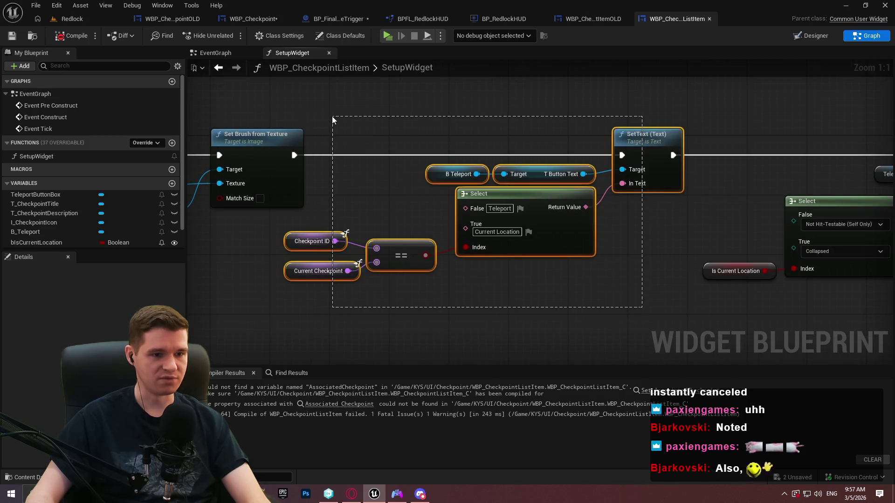
key(Delete)
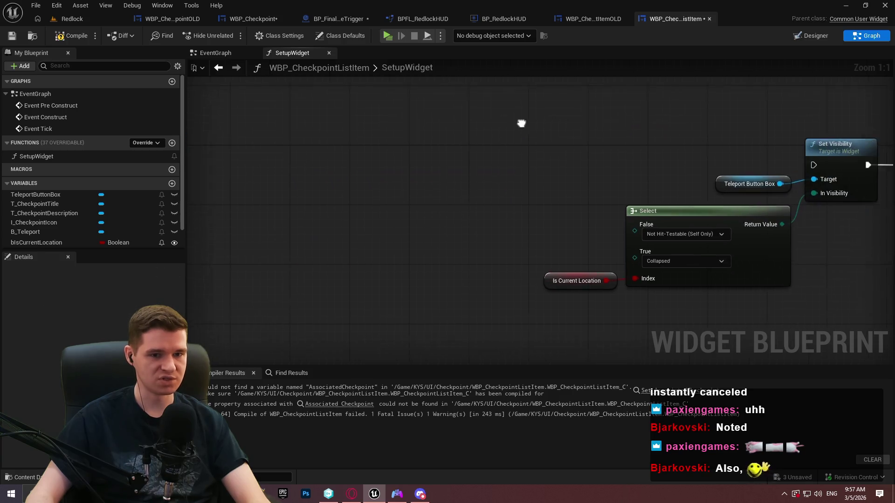
drag(698, 161, 373, 167)
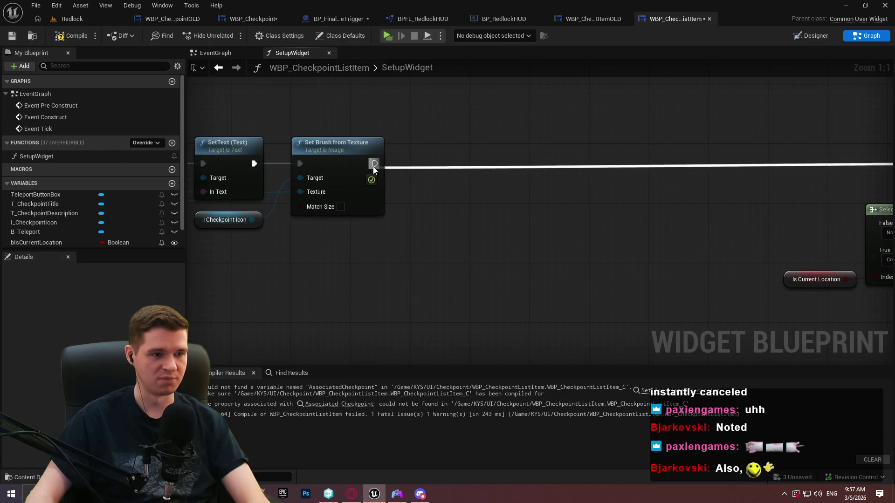
Step: Create the missing AssociatedCheckpoint variable from the erroring SET node near the function's end
scroll(600, 217, down, 3)
drag(600, 217, 351, 208)
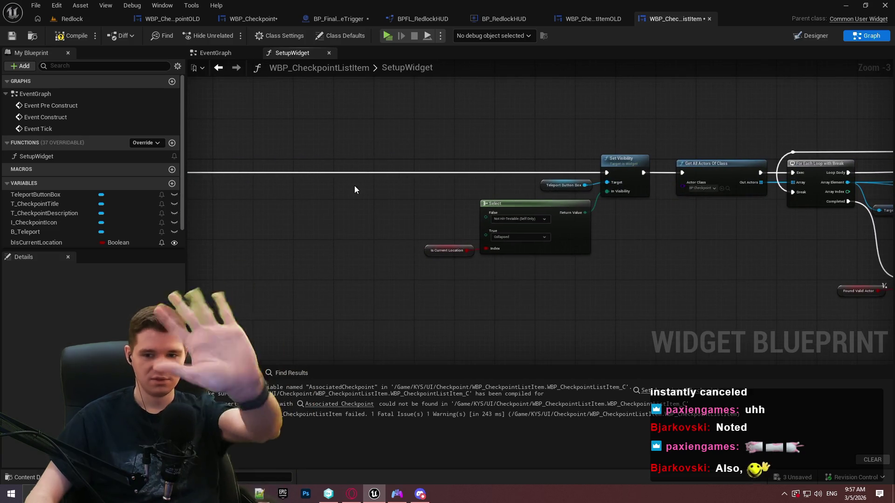
drag(615, 251, 379, 227)
drag(759, 282, 578, 258)
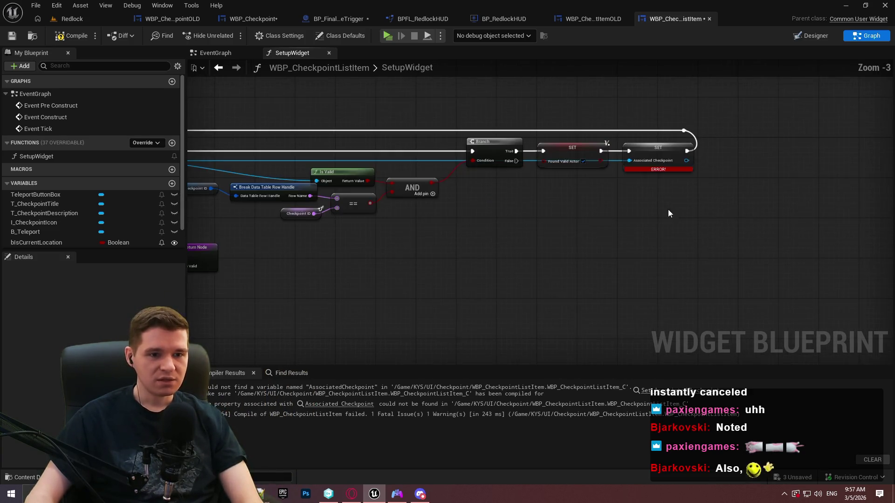
scroll(670, 214, up, 3)
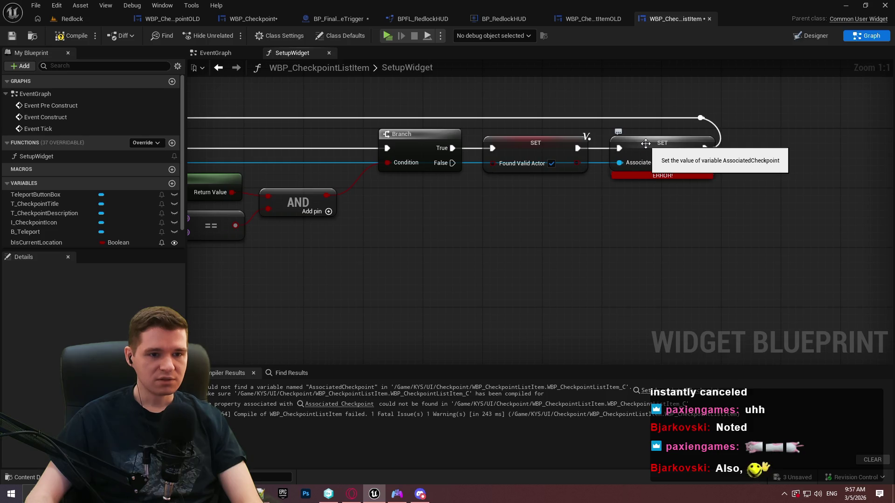
mouse_move(580, 189)
mouse_down()
mouse_move(876, 195)
mouse_move(826, 234)
mouse_move(598, 250)
mouse_up()
right_click(738, 172)
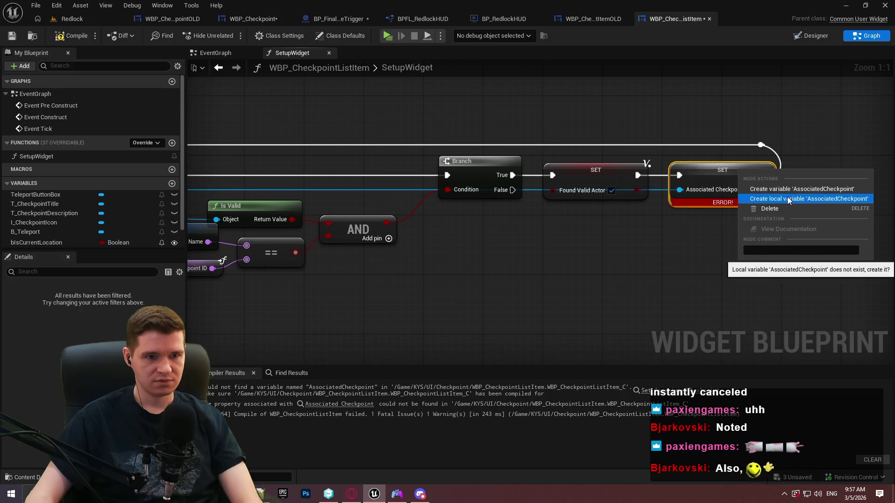
click(788, 189)
drag(447, 245, 674, 233)
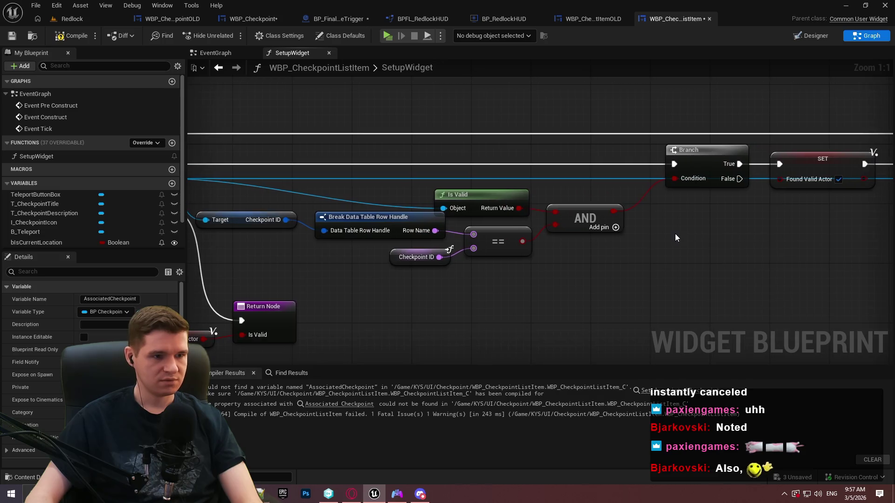
Step: Compile, then pan across SetupWidget and nudge all its nodes into neat positions
click(61, 42)
scroll(649, 237, down, 1)
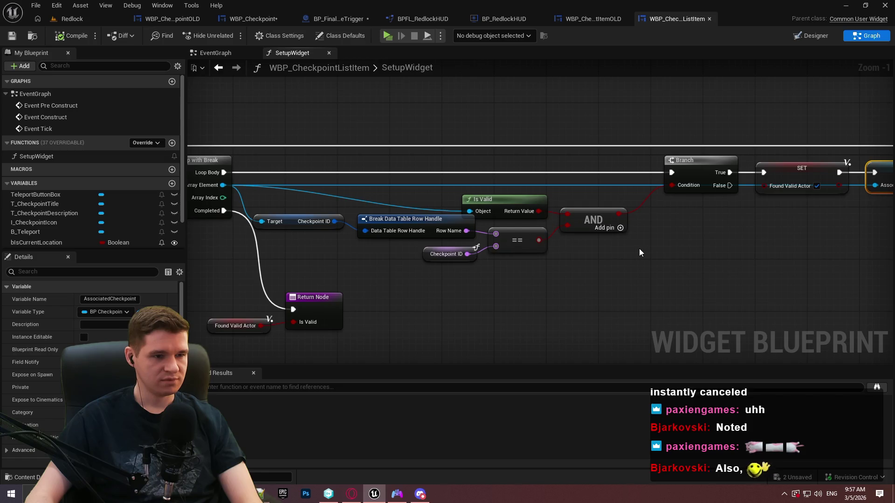
mouse_move(635, 248)
mouse_down()
mouse_move(665, 245)
mouse_move(498, 241)
mouse_move(886, 240)
mouse_up()
drag(465, 240, 865, 217)
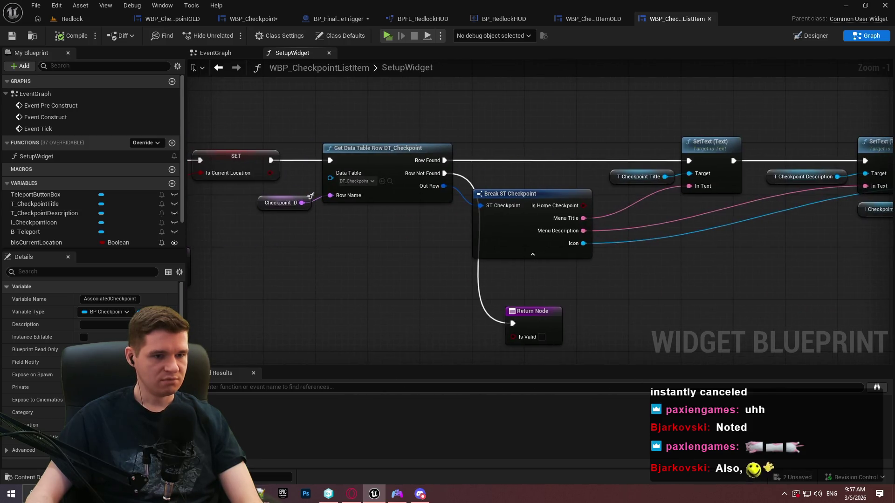
drag(466, 240, 735, 237)
mouse_move(466, 240)
mouse_down()
mouse_move(643, 217)
mouse_move(792, 219)
mouse_up()
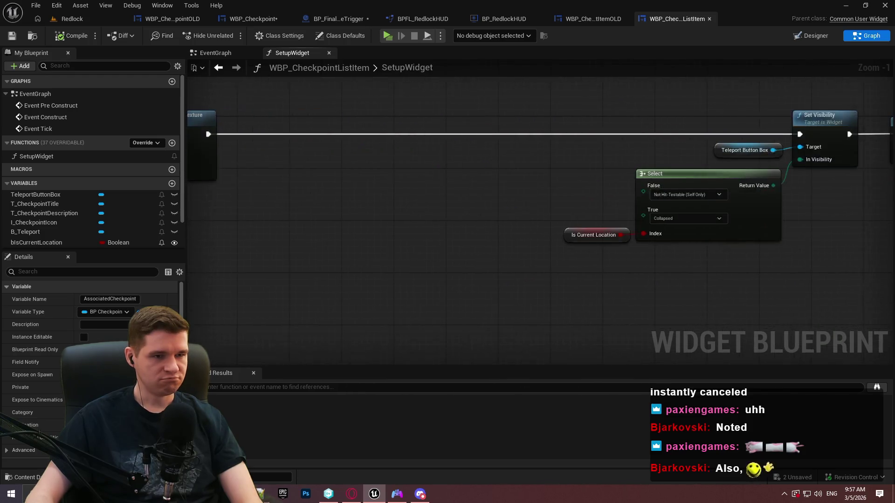
scroll(718, 213, down, 1)
drag(718, 214, 793, 214)
scroll(793, 214, down, 4)
drag(755, 236, 229, 103)
scroll(272, 122, up, 3)
mouse_move(543, 188)
mouse_down()
mouse_move(568, 189)
mouse_move(412, 186)
mouse_up()
drag(268, 158, 720, 175)
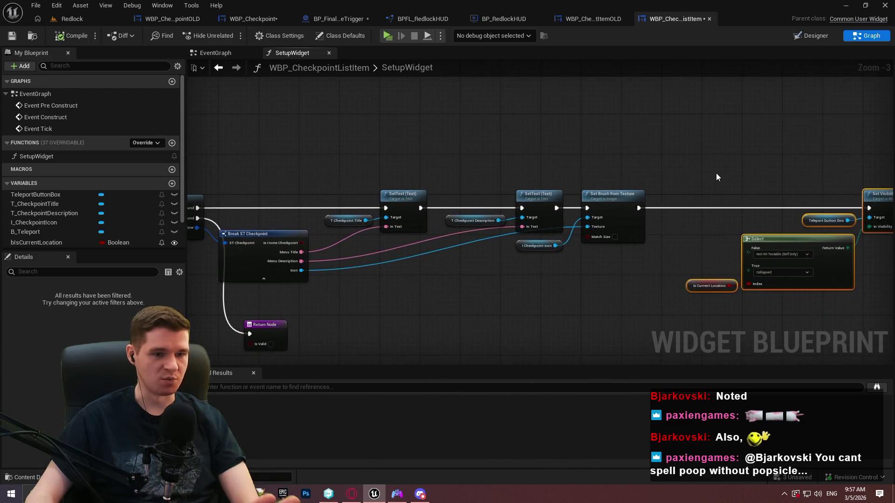
click(720, 175)
Step: Compile and save WBP_CheckpointListItem, then move on to BP_RedlockHUD
click(61, 32)
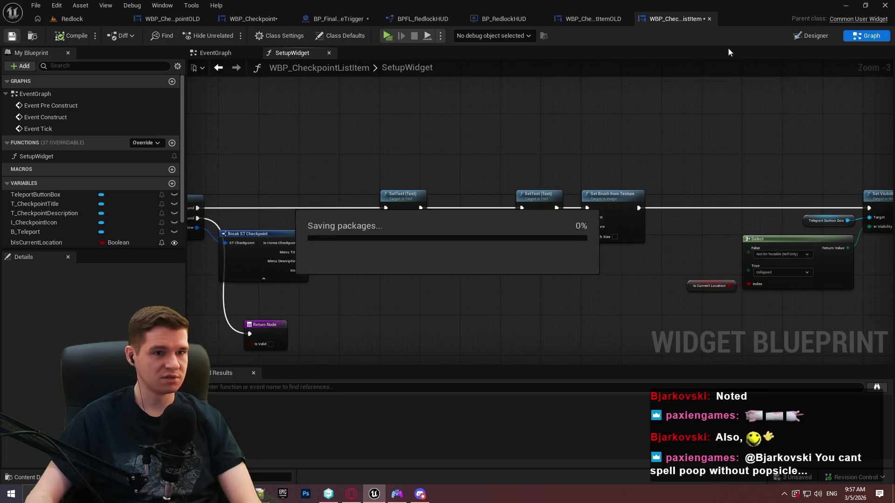
click(586, 21)
click(498, 21)
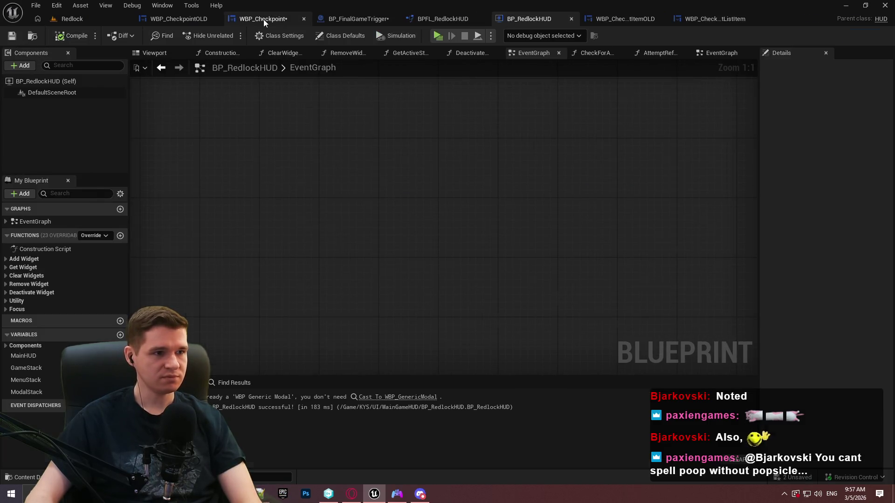
Step: Add a Setup Widget call on Current Location Widget, executed after Clear Children
click(264, 19)
drag(559, 243, 656, 233)
text(setup)
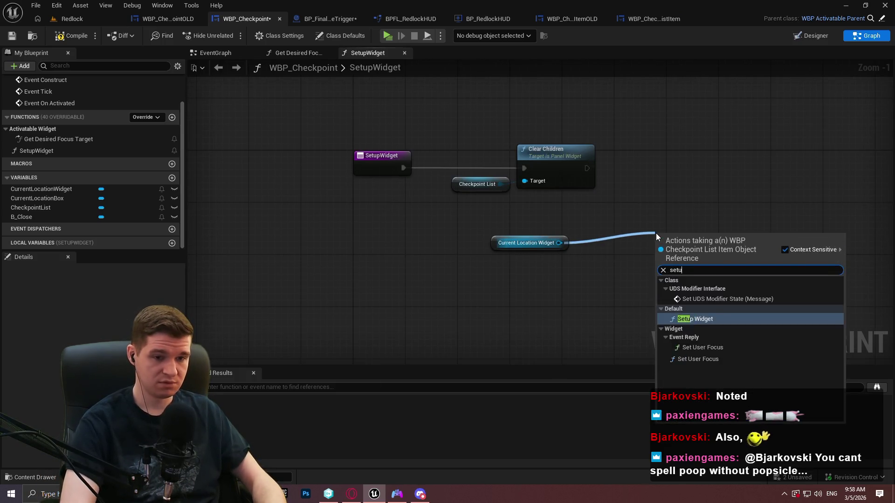
key(Return)
click(672, 227)
drag(665, 259, 587, 168)
mouse_move(683, 234)
mouse_down()
mouse_move(790, 144)
mouse_move(820, 154)
mouse_up()
click(650, 202)
Step: Line up Current Location Widget with Setup Widget's Target, save, and switch to WBP_CheckpointOLD
mouse_move(565, 242)
mouse_down()
mouse_move(769, 191)
mouse_move(425, 175)
mouse_up()
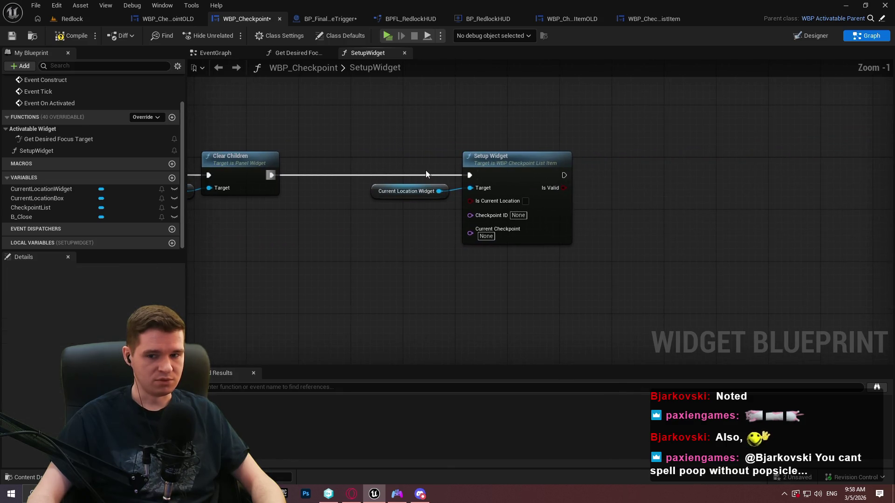
scroll(426, 171, up, 1)
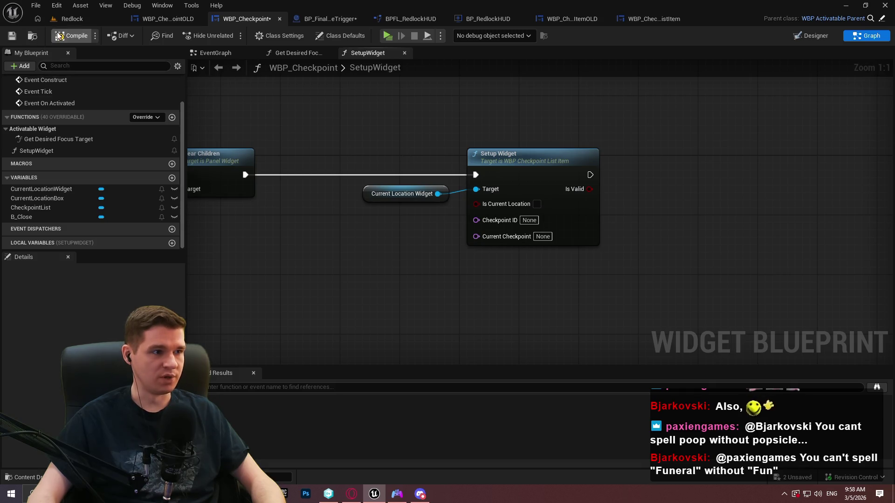
click(14, 37)
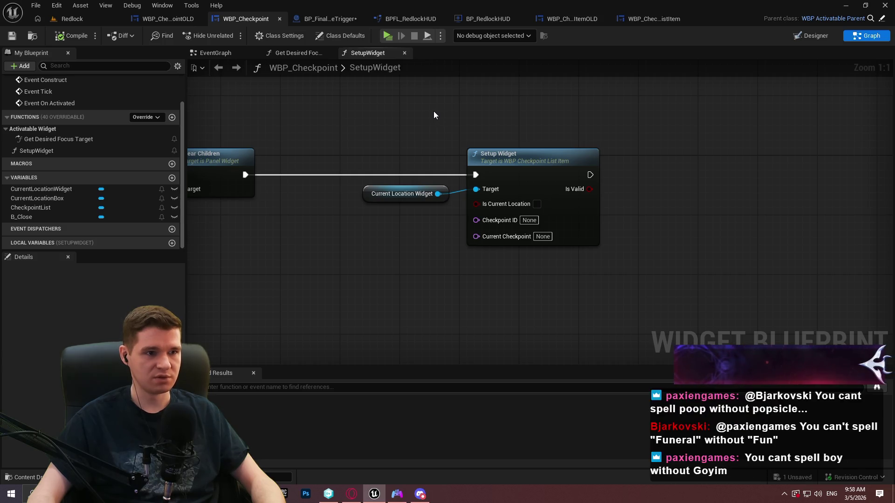
click(167, 18)
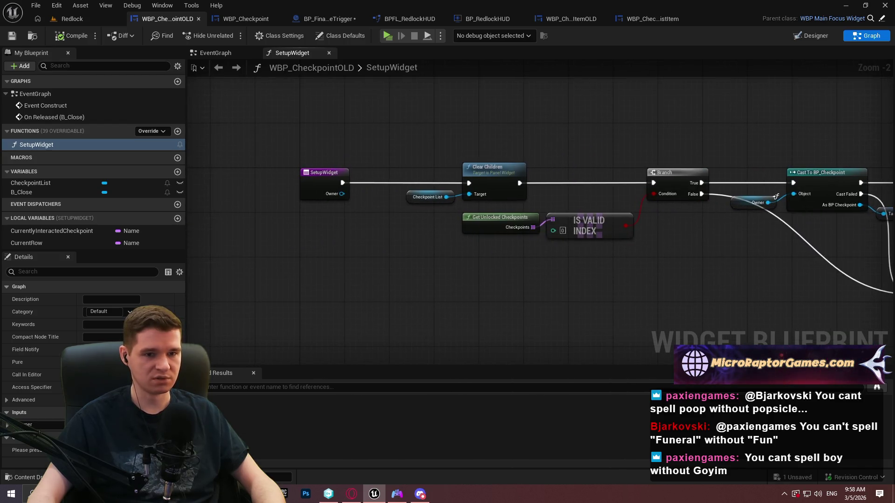
Step: Inspect the old SetupWidget's start and Cast To BP_Checkpoint nodes, then switch to BP_FinalGameTrigger
scroll(550, 219, up, 1)
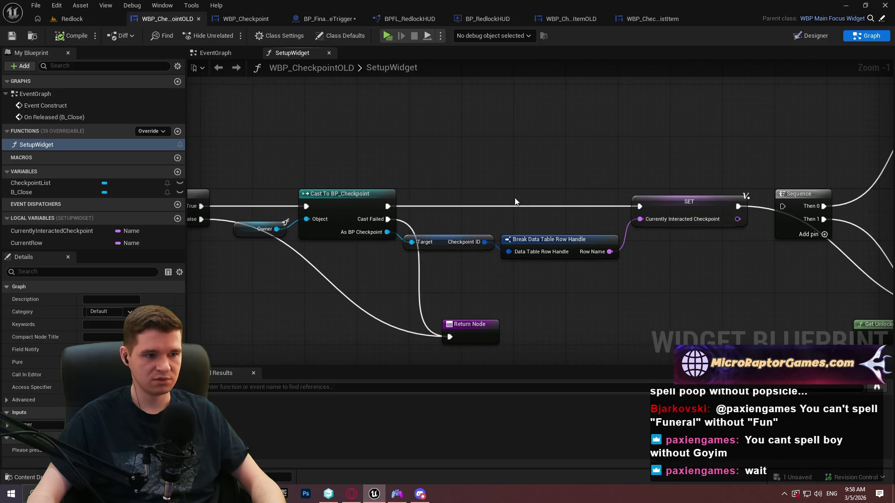
drag(502, 189, 885, 191)
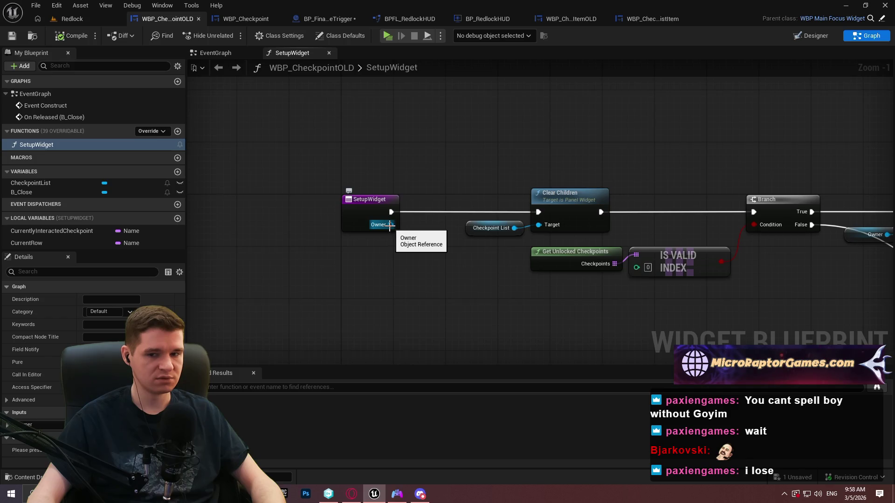
drag(696, 155, 395, 152)
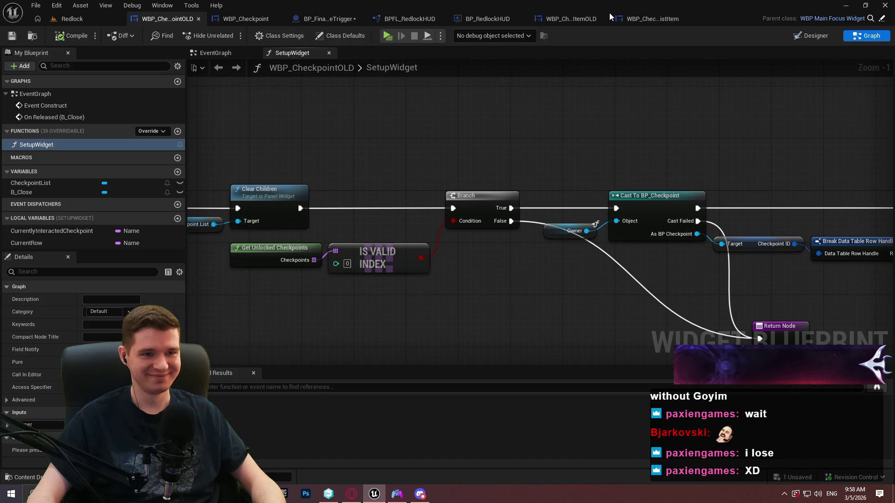
click(331, 18)
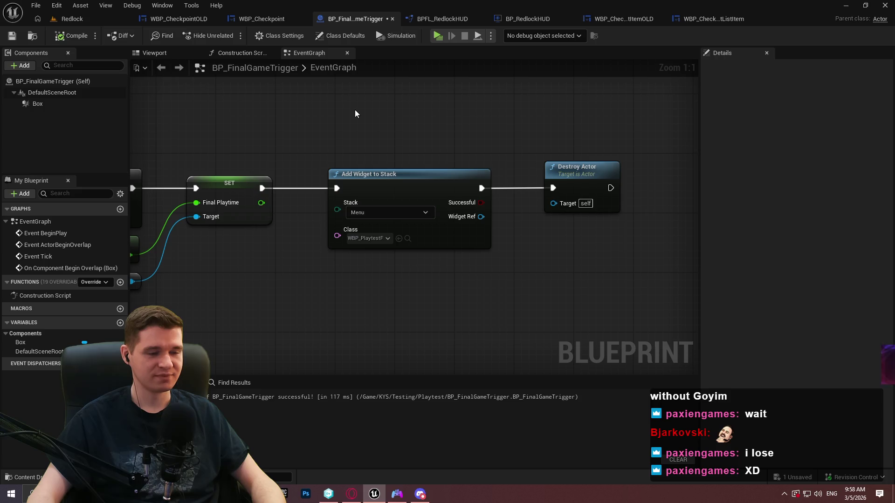
Step: Look over BP_FinalGameTrigger's Do Once and game time nodes, then return to WBP_CheckpointOLD
mouse_move(433, 135)
mouse_down()
mouse_move(533, 136)
mouse_move(413, 138)
mouse_up()
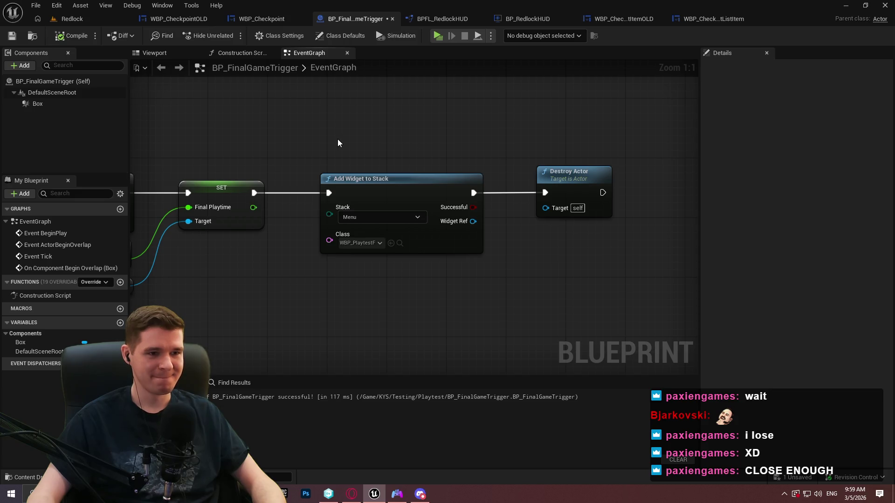
drag(417, 152, 603, 160)
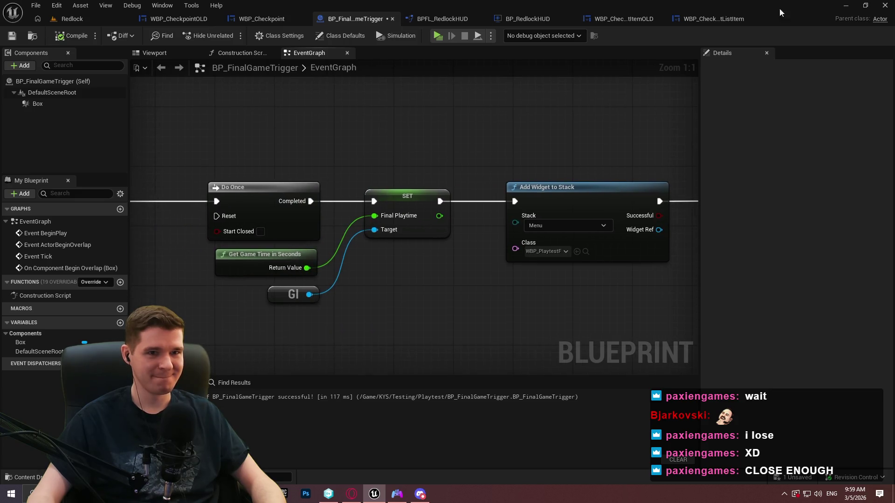
click(178, 19)
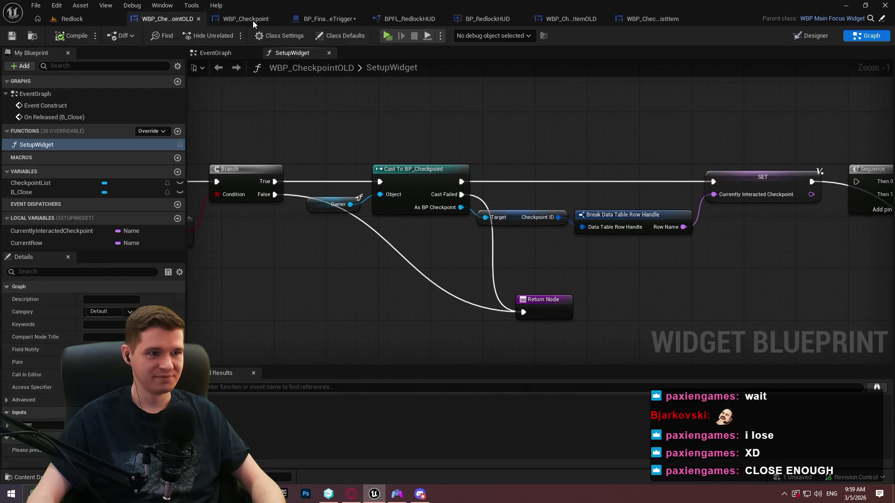
Step: In WBP_Checkpoint, add a SetupWidget input parameter of type BP Checkpoint object reference and save
click(247, 19)
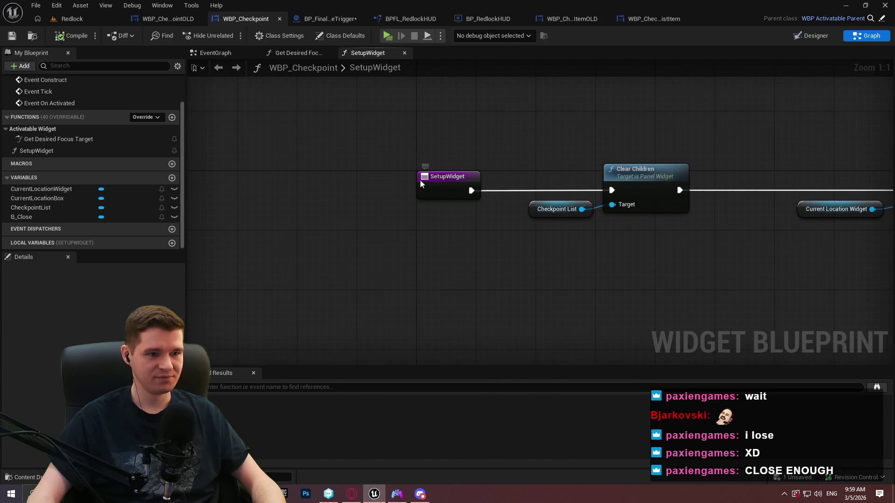
click(447, 178)
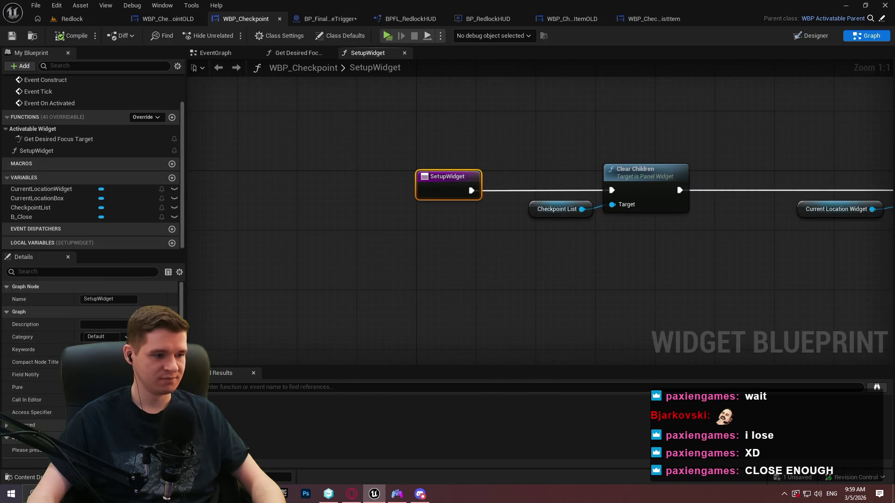
click(171, 438)
click(107, 450)
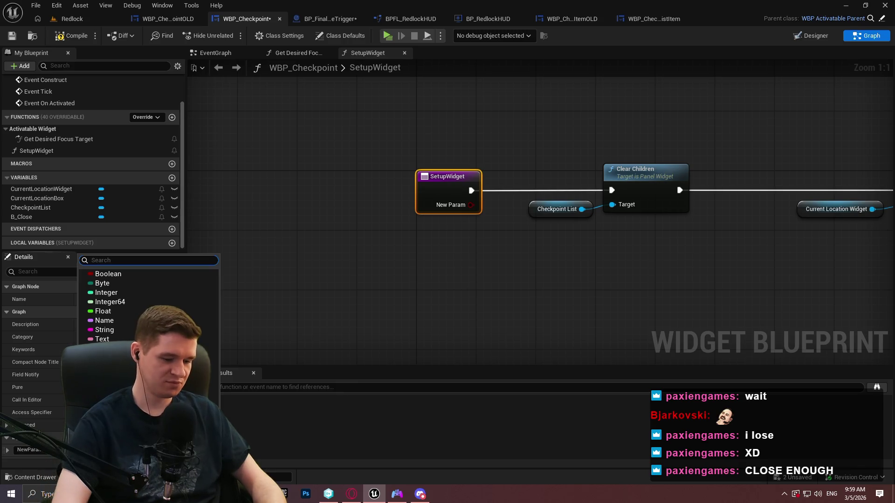
text(object)
double_click(104, 259)
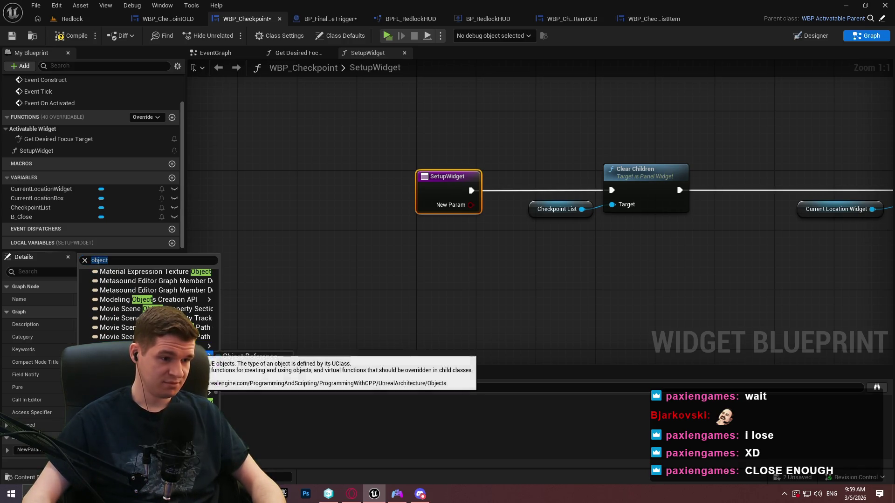
text(checkp)
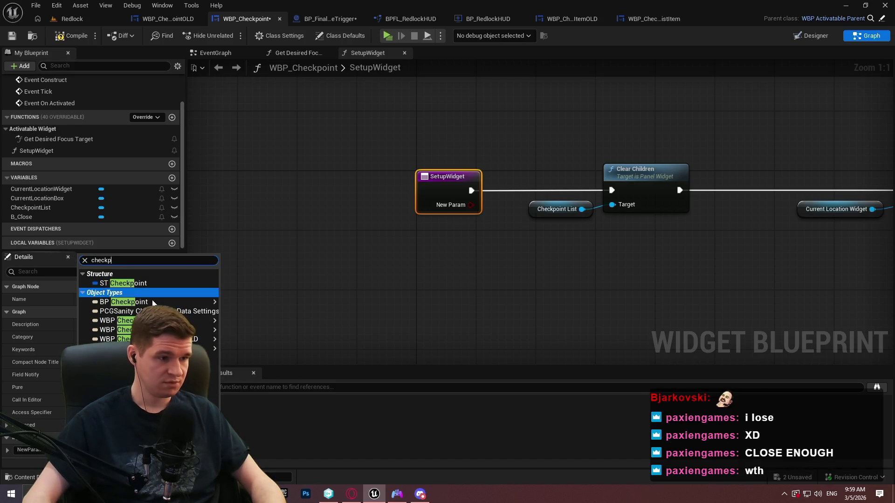
mouse_move(212, 302)
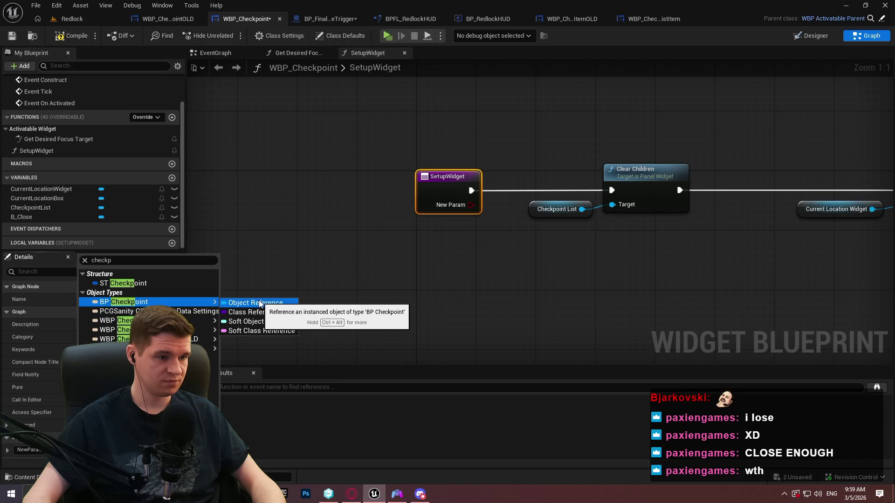
click(259, 304)
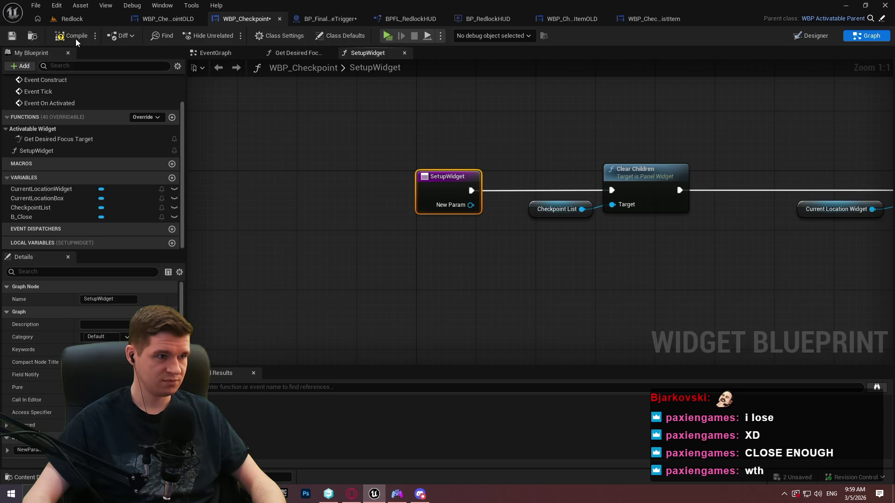
click(12, 36)
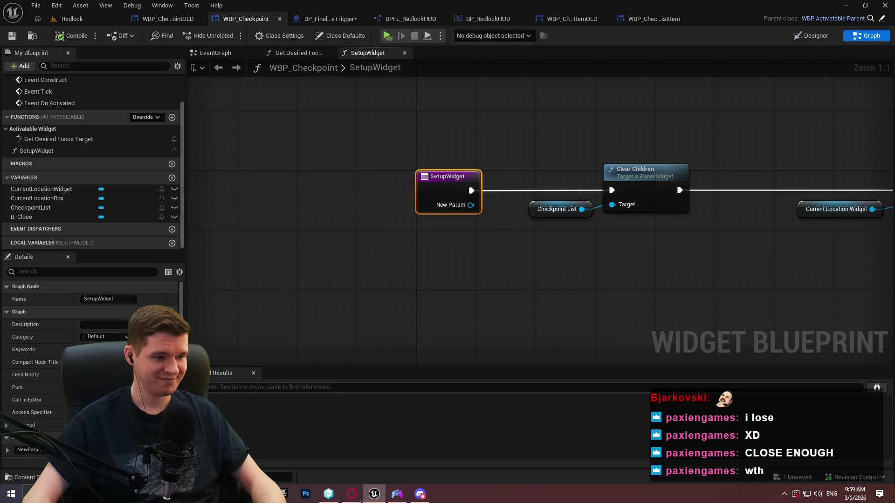
Step: Rename the new SetupWidget parameter to Owner and save
click(28, 450)
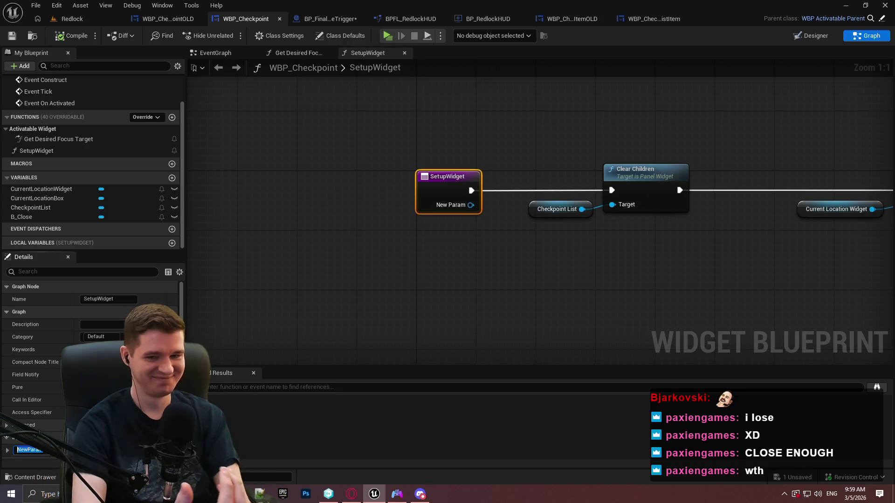
text(Owner)
key(Return)
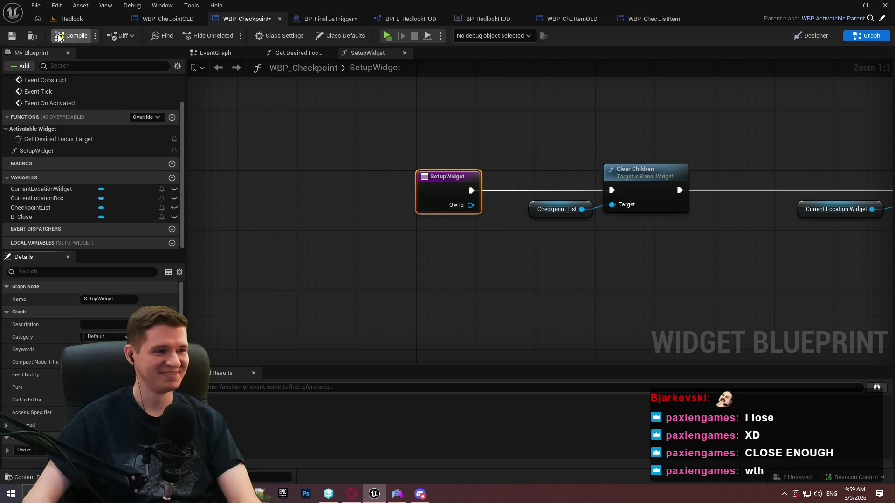
click(12, 37)
Step: Place an Owner getter near the Setup Widget call, then open WBP_CheckpointOLD
mouse_move(672, 215)
mouse_down()
mouse_move(446, 267)
mouse_move(96, 269)
mouse_up()
right_click(427, 108)
text(owner)
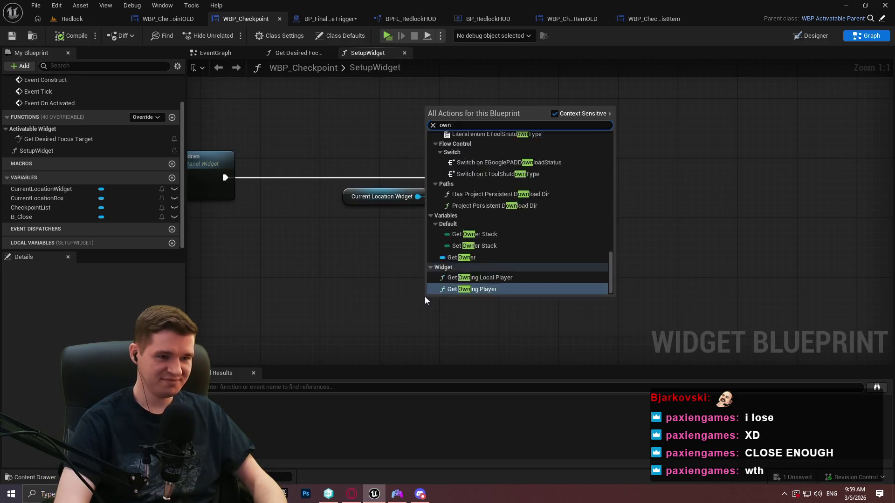
click(466, 209)
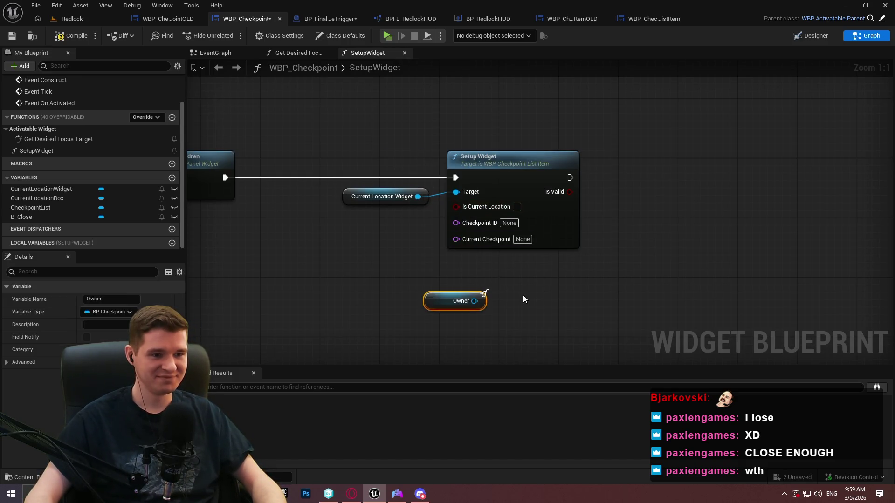
drag(474, 301, 574, 307)
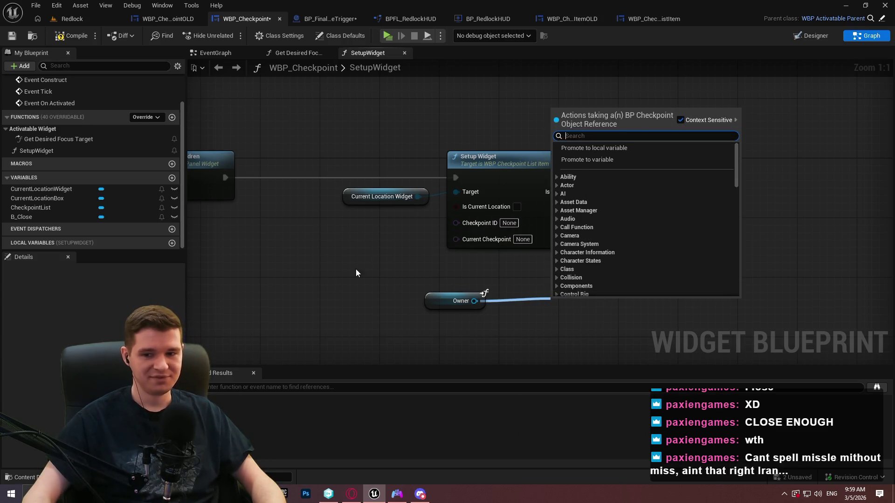
click(370, 265)
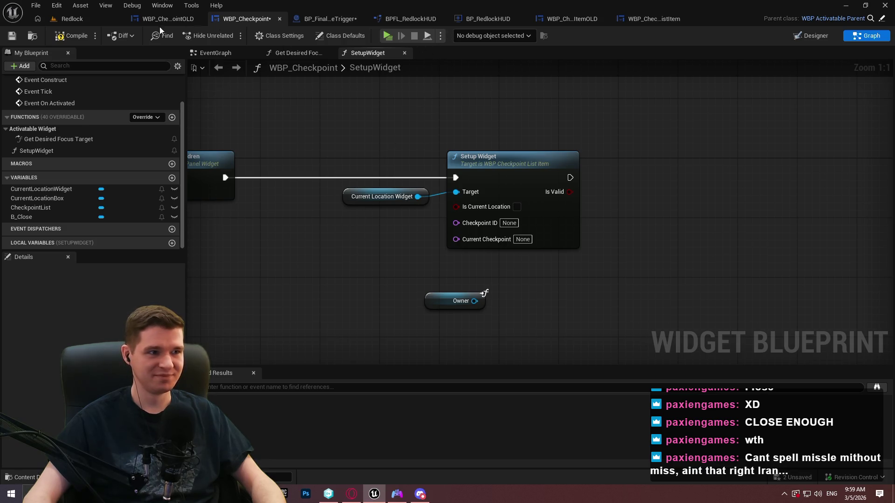
click(167, 18)
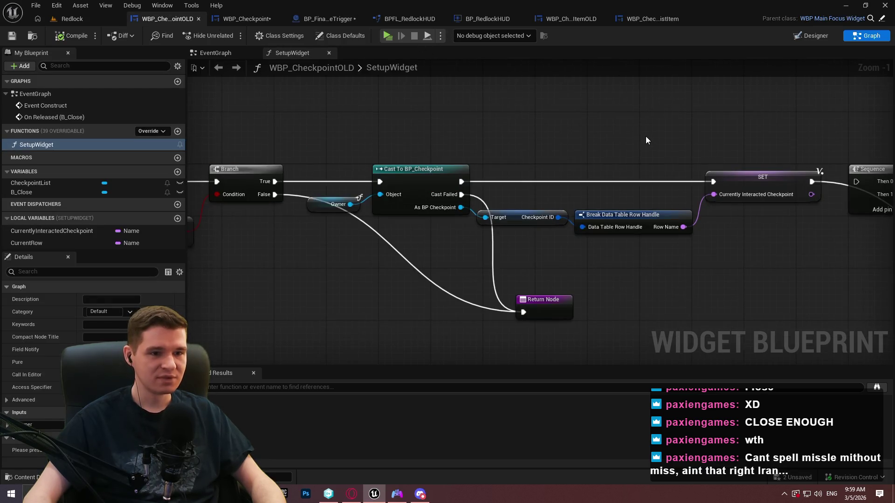
Step: Inspect the old graph's Cast, Sequence and For Each Loop nodes, then return to WBP_Checkpoint
drag(645, 140, 260, 144)
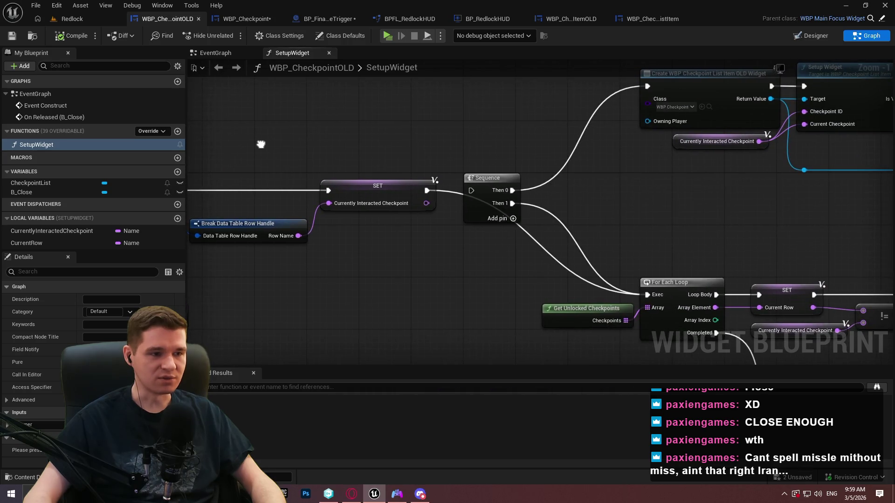
drag(440, 262, 750, 272)
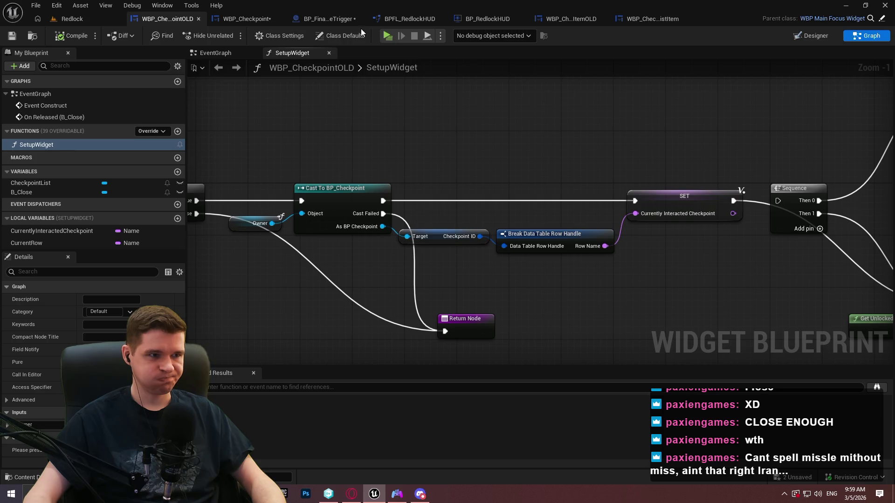
click(247, 18)
drag(472, 300, 554, 307)
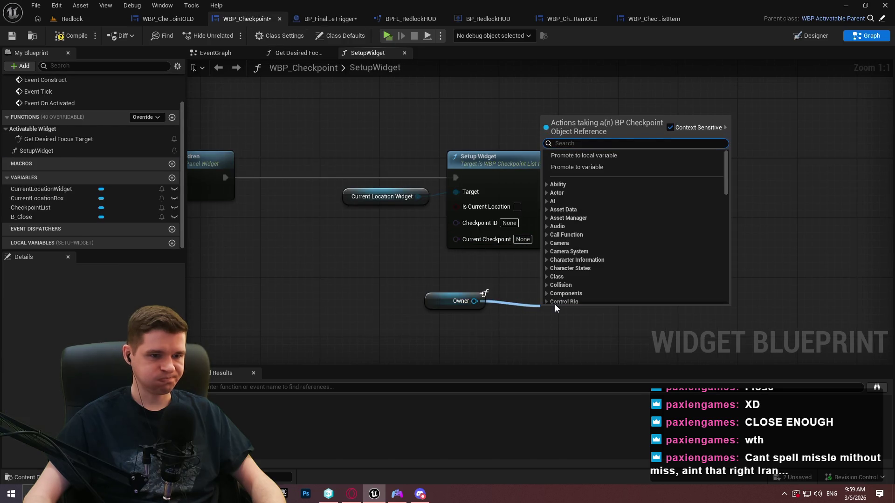
Step: Make room by shifting Current Location Widget and Setup Widget right and Owner left
drag(353, 212, 464, 124)
mouse_move(481, 160)
mouse_down()
mouse_move(757, 168)
mouse_move(759, 160)
mouse_up()
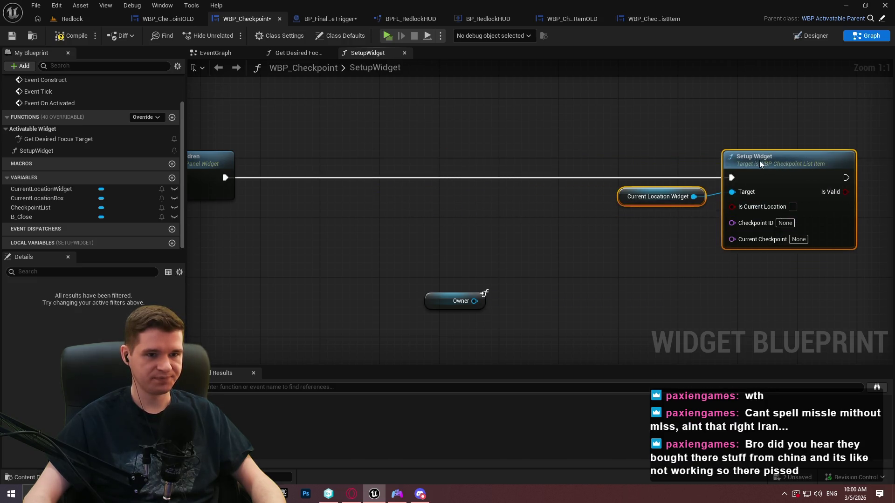
click(451, 209)
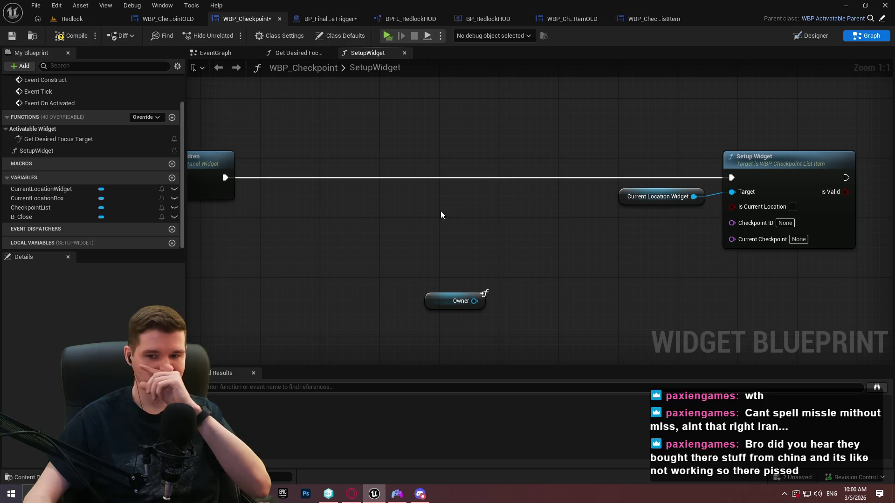
mouse_move(465, 301)
mouse_down()
mouse_move(300, 272)
mouse_move(337, 270)
mouse_up()
Step: Add a Get Checkpoint ID node from Owner and split it into Data Table and Row Name
drag(353, 277, 367, 264)
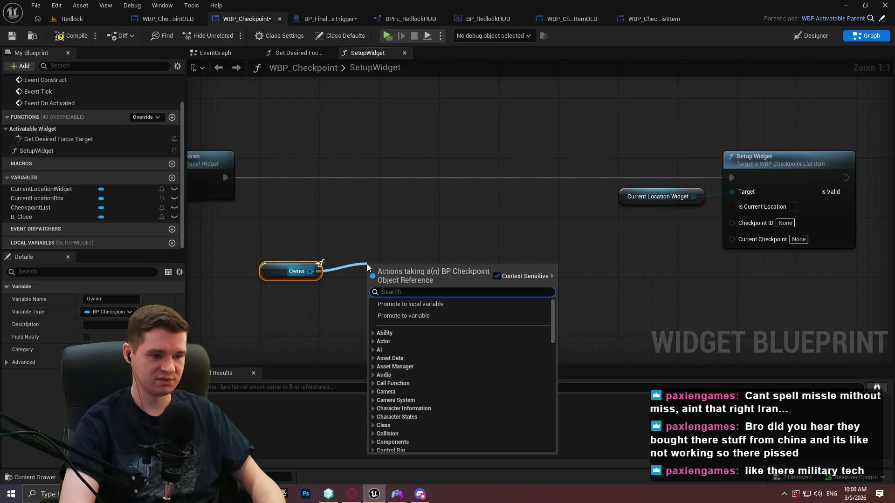
text(check)
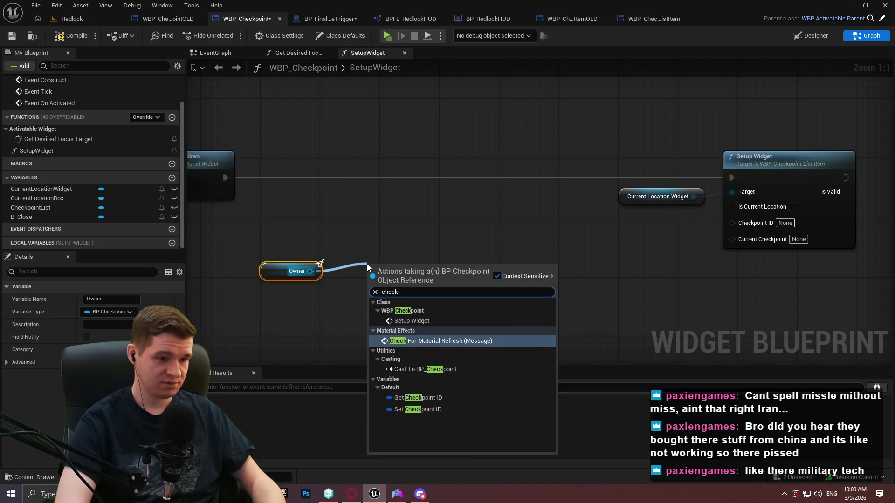
key(Down)
key(Down)
key(Down)
key(Up)
key(Return)
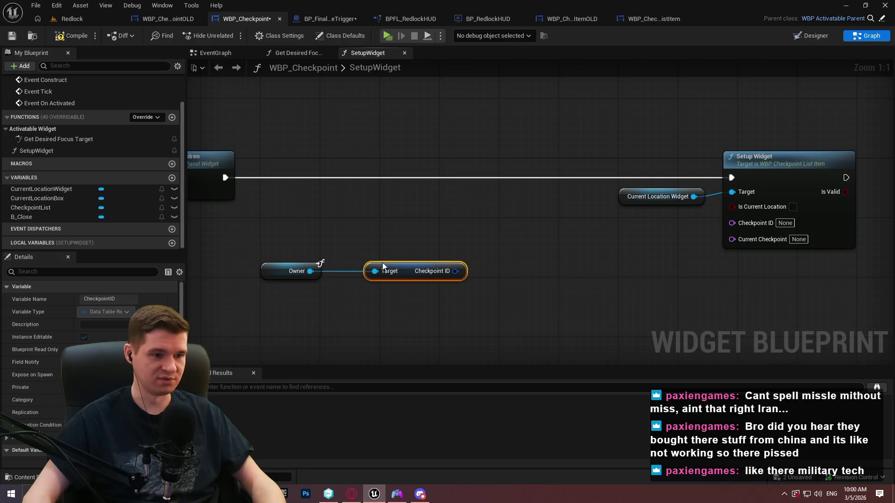
drag(392, 269, 370, 270)
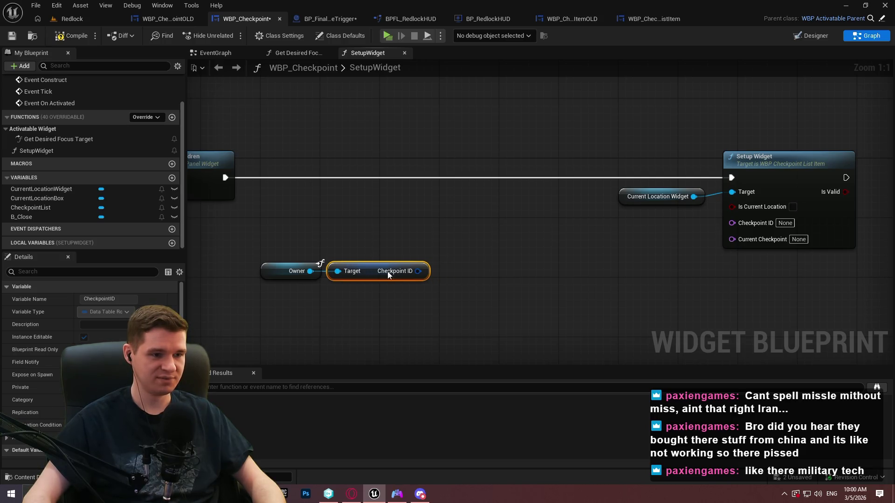
right_click(422, 279)
click(443, 324)
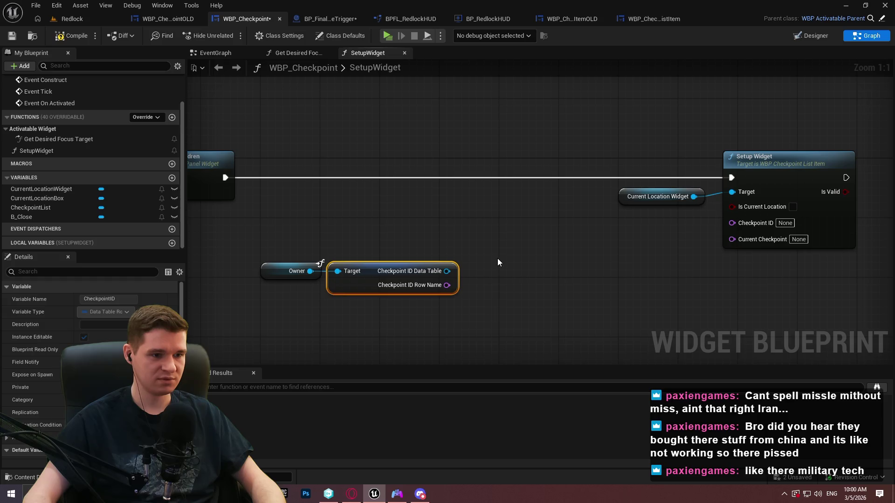
drag(446, 285, 537, 252)
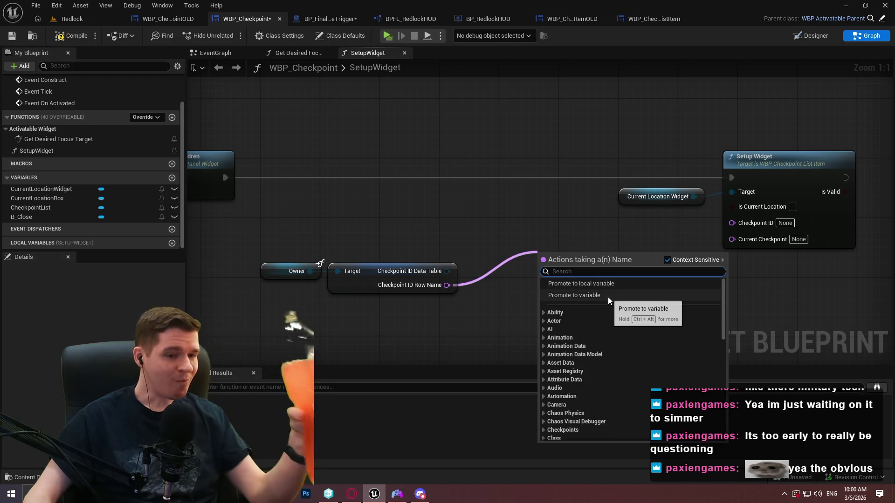
Step: Promote Row Name to a CurrentCheckpoint local variable and run its SET after Clear Children
click(604, 286)
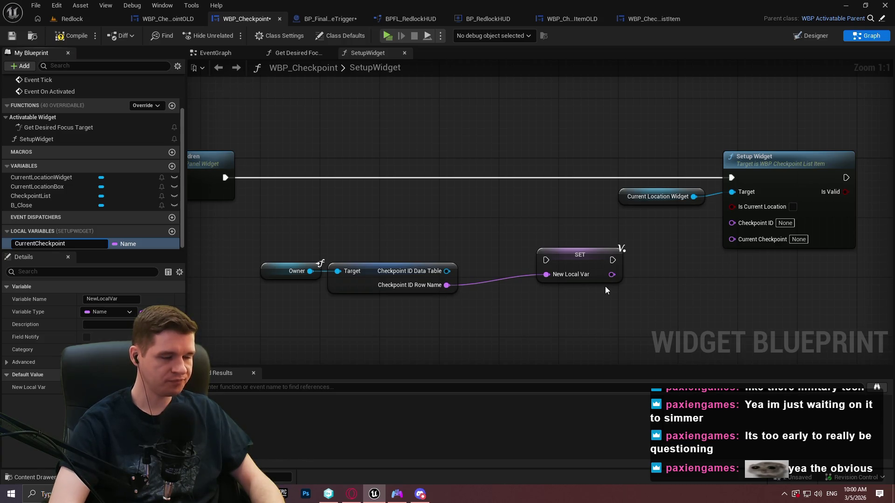
key(Return)
mouse_move(544, 262)
mouse_down()
mouse_move(243, 177)
mouse_move(259, 177)
mouse_up()
drag(620, 262, 597, 181)
click(595, 253)
Step: Rearrange the Owner, Checkpoint ID and Setup Widget nodes and wire SET into Setup Widget
drag(477, 326, 279, 237)
mouse_move(377, 287)
mouse_down()
mouse_move(425, 205)
mouse_move(420, 210)
mouse_up()
click(702, 232)
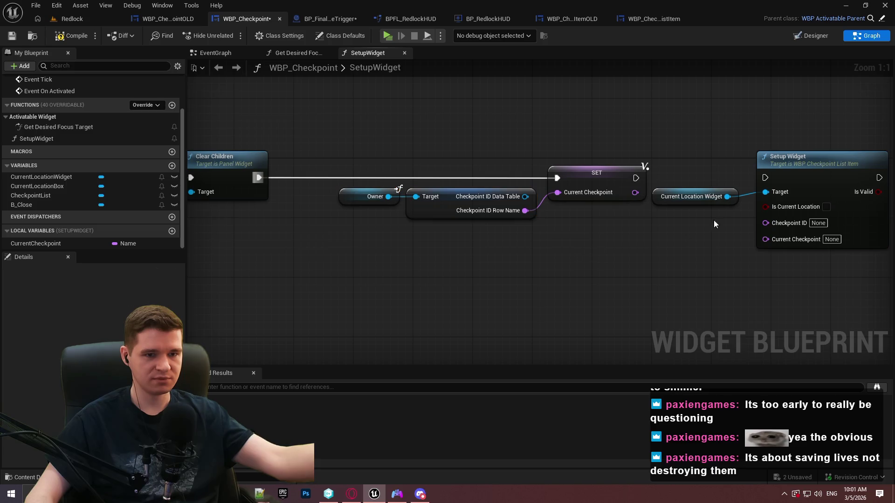
drag(769, 279, 564, 186)
drag(664, 185, 697, 190)
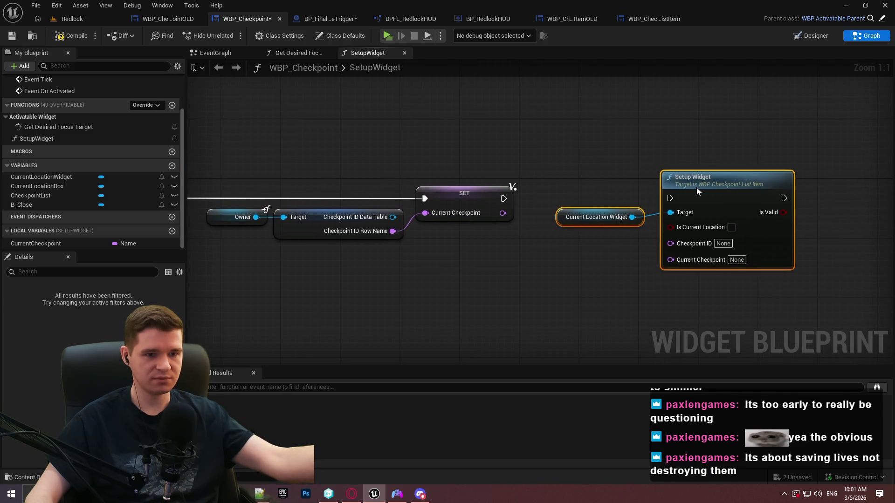
click(650, 193)
mouse_move(503, 198)
mouse_down()
mouse_move(685, 200)
mouse_move(675, 198)
mouse_up()
click(730, 227)
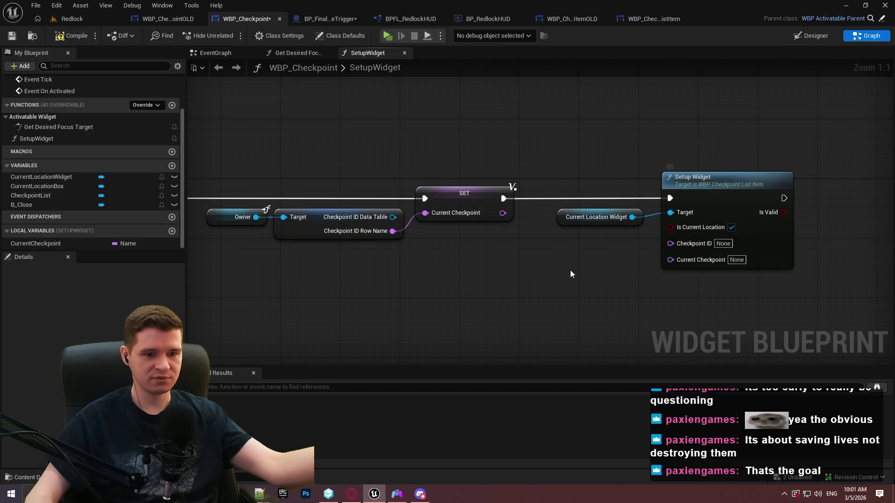
Step: Place a Current Checkpoint getter, then open the list item's SetupWidget function
mouse_move(51, 243)
mouse_down()
mouse_move(764, 247)
mouse_move(673, 267)
mouse_move(675, 244)
mouse_move(633, 281)
mouse_move(494, 269)
mouse_up()
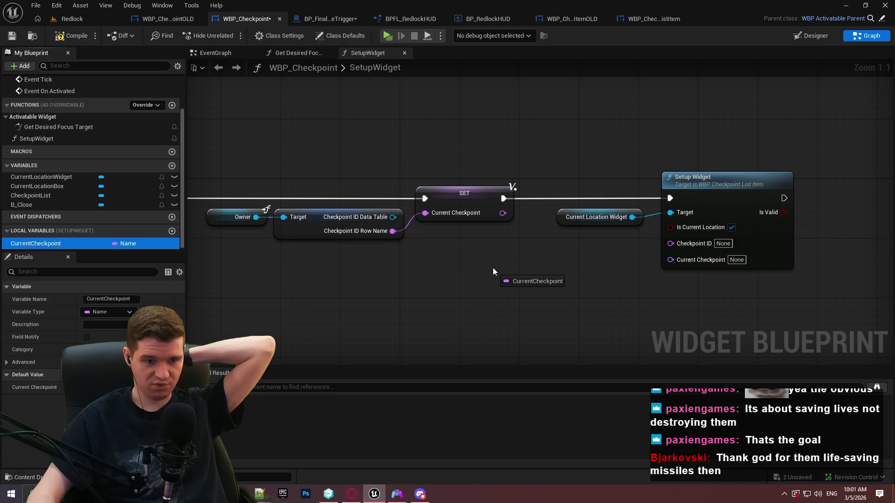
drag(493, 269, 493, 269)
click(558, 279)
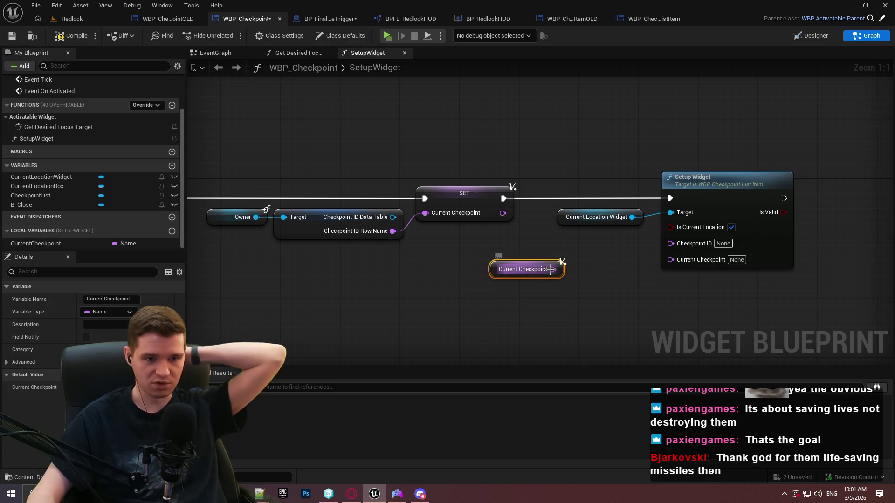
double_click(724, 204)
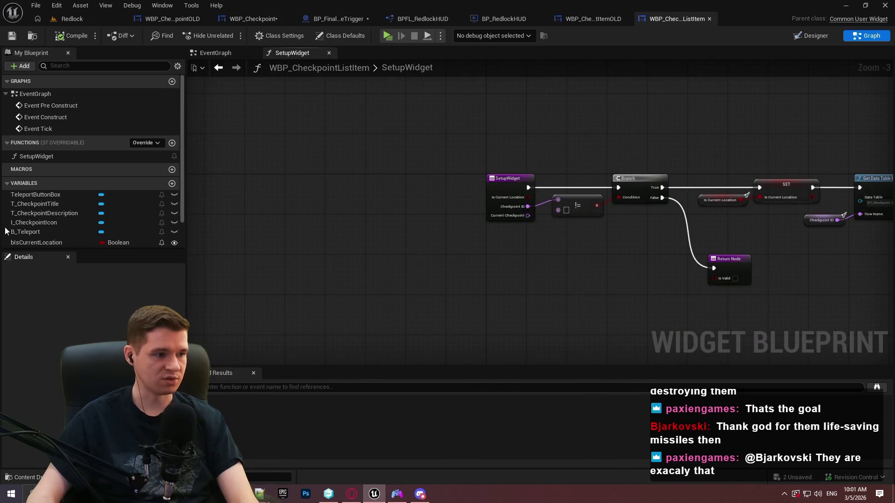
Step: Remove the Current Checkpoint input from WBP_CheckpointListItem's SetupWidget and save
scroll(43, 202, down, 2)
click(504, 191)
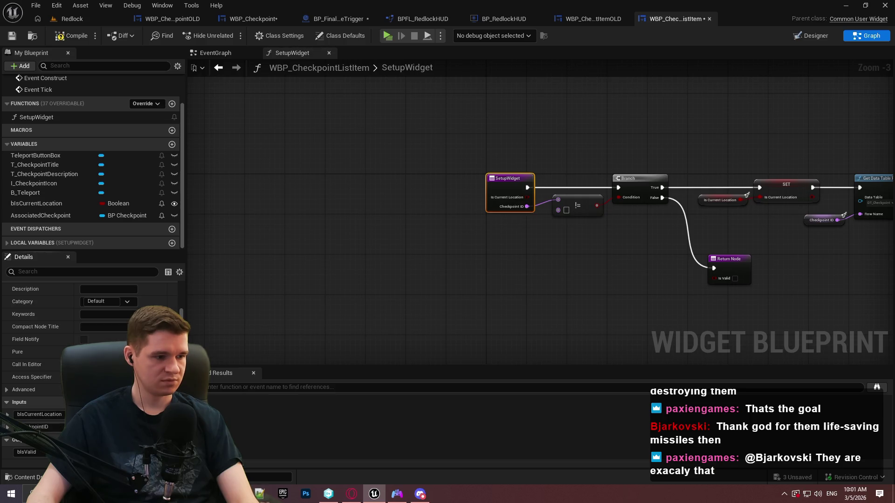
click(171, 427)
click(12, 36)
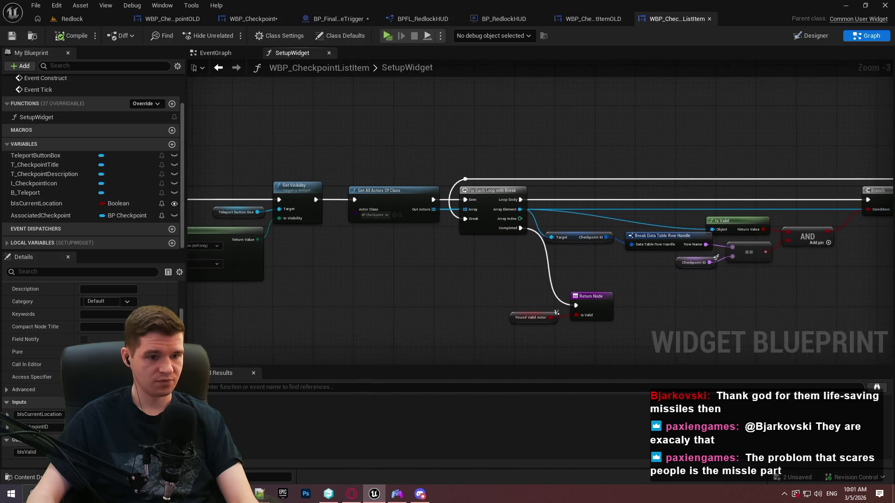
Step: Back in WBP_Checkpoint, feed the Current Checkpoint getter into Setup Widget's Checkpoint ID
click(261, 19)
click(568, 252)
drag(553, 270, 670, 242)
drag(558, 269, 677, 251)
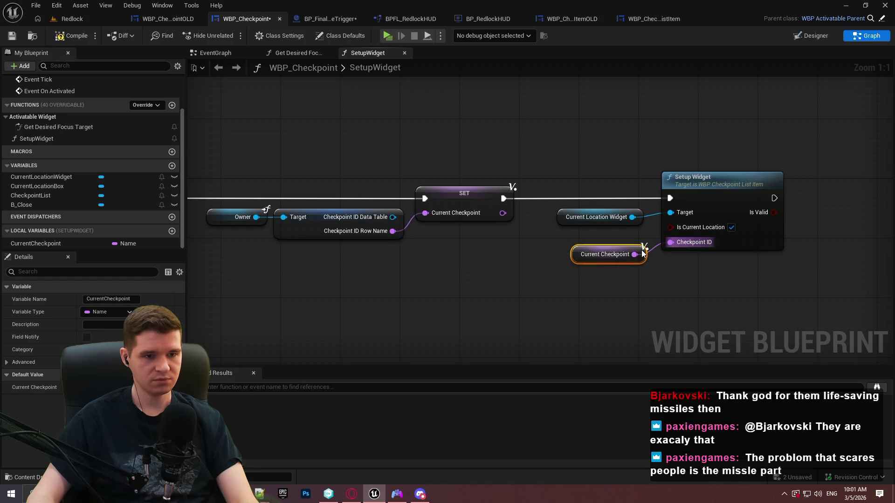
Step: Save WBP_Checkpoint and move Setup Widget, Current Location Widget and Current Checkpoint right
click(745, 286)
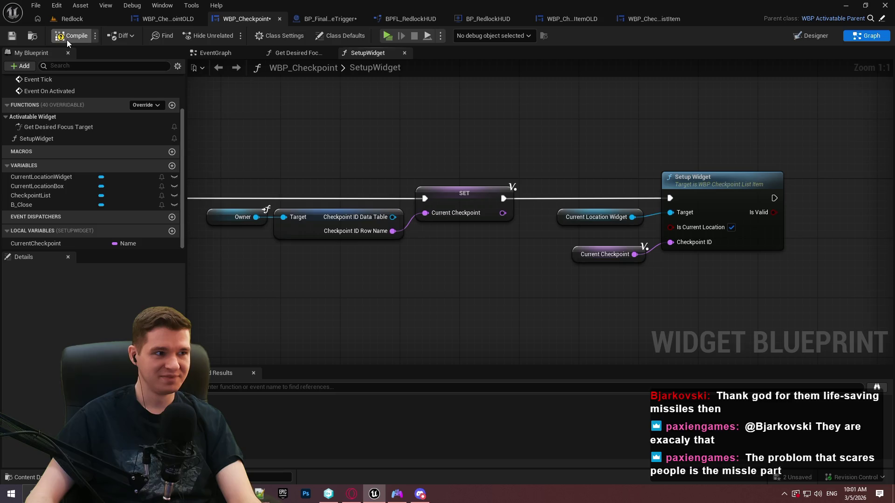
click(12, 36)
drag(699, 291, 520, 221)
mouse_move(423, 114)
mouse_down()
mouse_move(471, 199)
mouse_move(513, 224)
mouse_up()
drag(591, 167, 651, 171)
mouse_move(337, 237)
mouse_down()
mouse_move(704, 245)
mouse_move(553, 227)
mouse_up()
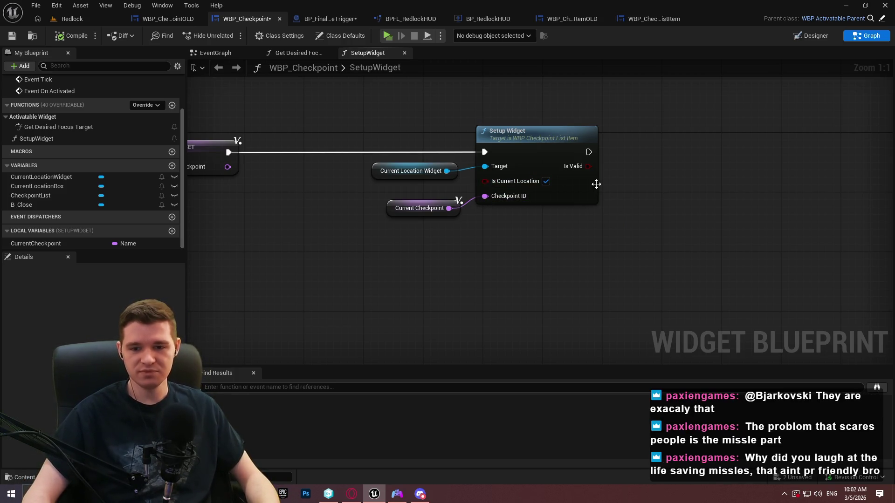
Step: Pan the graph from Setup Widget back to the SetupWidget entry and Clear Children
mouse_move(734, 209)
mouse_down()
mouse_move(697, 188)
mouse_move(690, 163)
mouse_up()
mouse_move(577, 135)
mouse_down()
mouse_move(581, 149)
mouse_move(500, 269)
mouse_up()
mouse_move(591, 207)
mouse_down()
mouse_move(462, 195)
mouse_move(446, 181)
mouse_up()
right_click(376, 169)
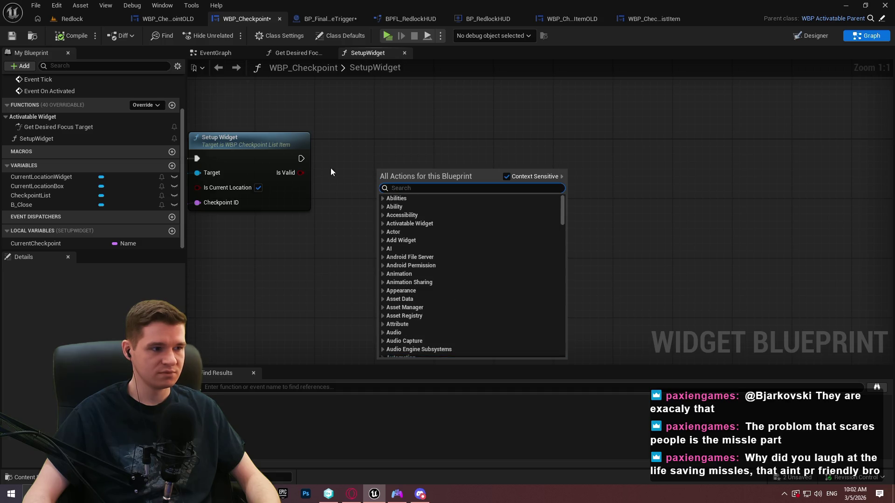
drag(320, 214, 892, 256)
mouse_move(525, 252)
mouse_down()
mouse_move(892, 256)
mouse_move(783, 245)
mouse_up()
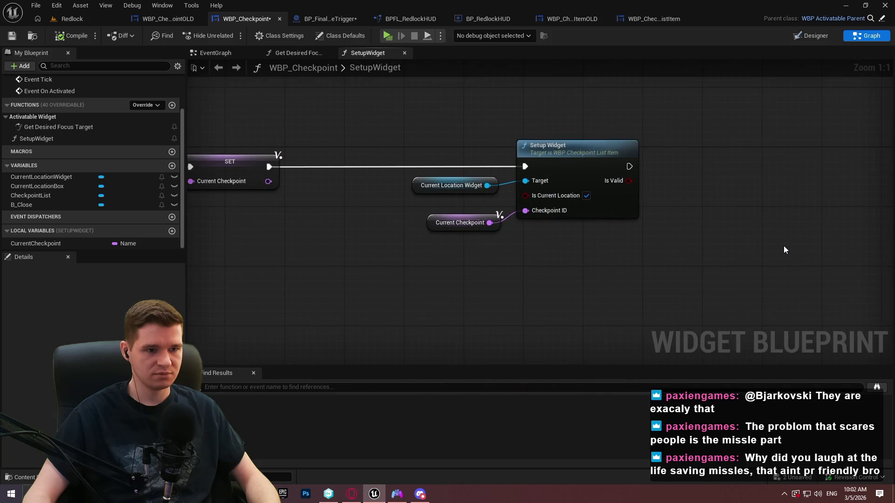
Step: Add a Get Unlocked Checkpoints node with an Is Not Empty check below Setup Widget
right_click(784, 245)
text(getunlocked)
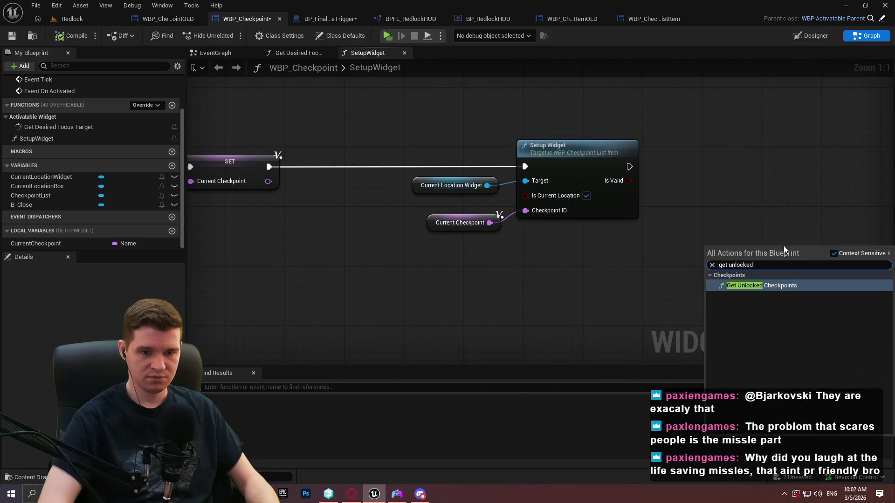
key(Return)
drag(792, 261, 471, 271)
mouse_move(522, 258)
mouse_down()
mouse_move(446, 236)
mouse_move(468, 254)
mouse_move(454, 254)
mouse_move(513, 242)
mouse_up()
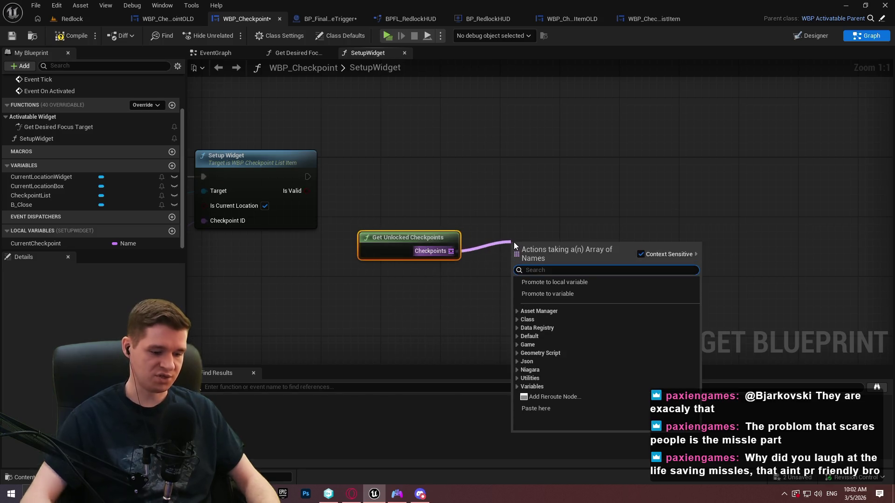
text(is not)
key(Return)
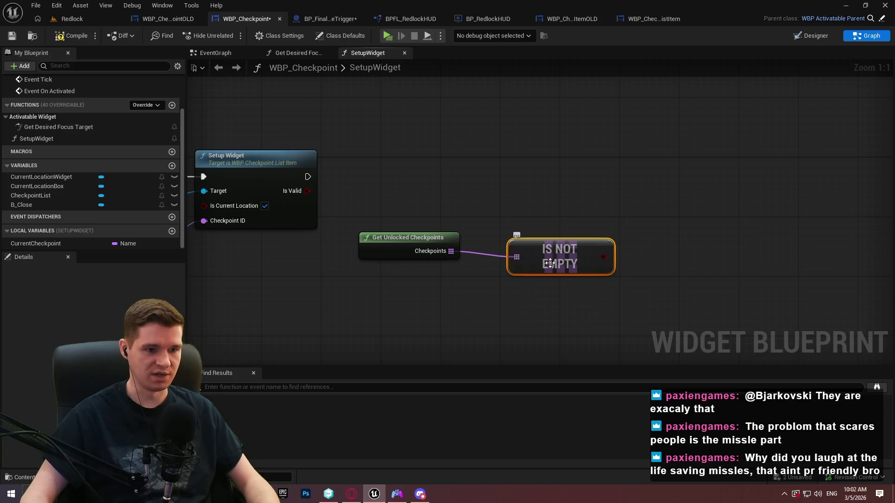
Step: Add a Branch on Is Not Empty, run after Setup Widget
click(606, 183)
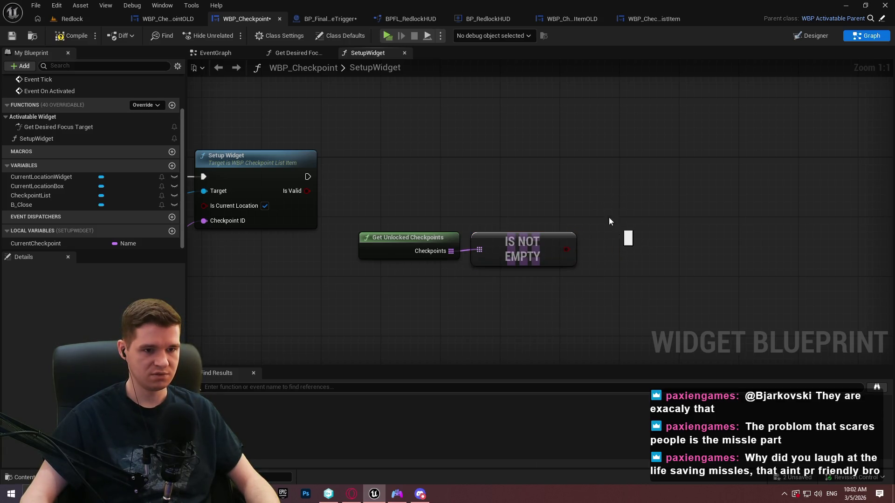
click(623, 208)
mouse_move(307, 177)
mouse_down()
mouse_move(655, 174)
mouse_move(634, 178)
mouse_move(653, 170)
mouse_move(566, 249)
mouse_up()
mouse_move(387, 235)
mouse_down()
mouse_move(441, 210)
mouse_move(421, 206)
mouse_up()
drag(623, 266, 456, 226)
click(298, 146)
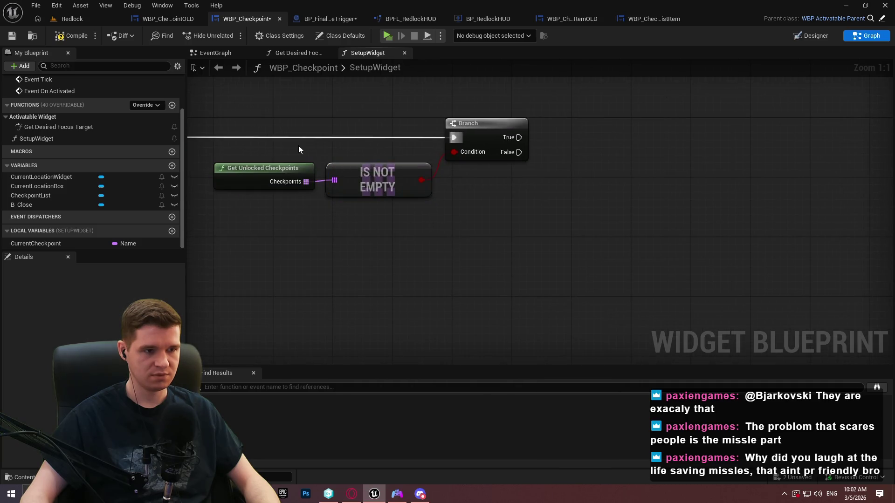
drag(481, 188, 516, 221)
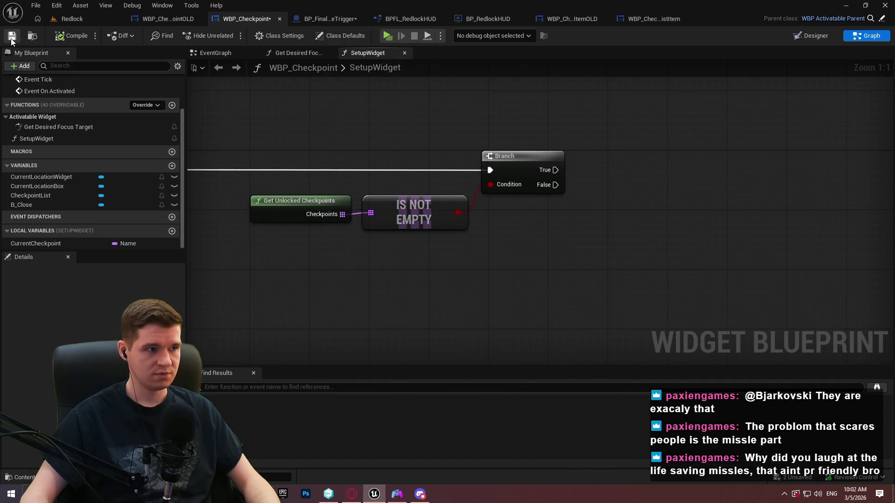
drag(374, 158, 465, 179)
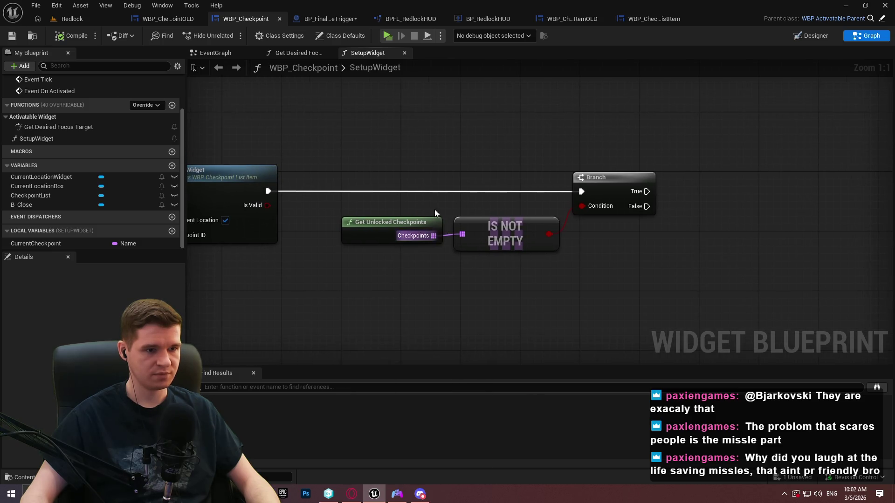
Step: Promote Checkpoints to an UnlockedCheckpoints local, its SET between Is Valid and Branch
drag(434, 236, 446, 178)
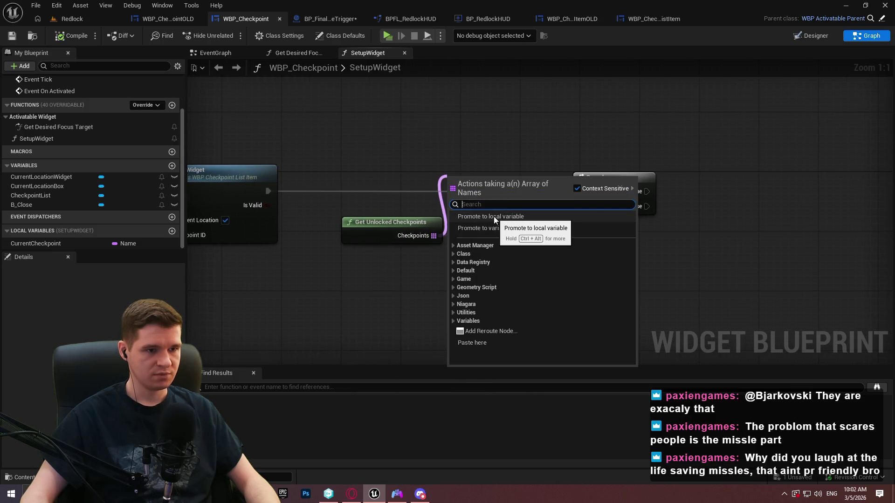
click(494, 217)
text(Che)
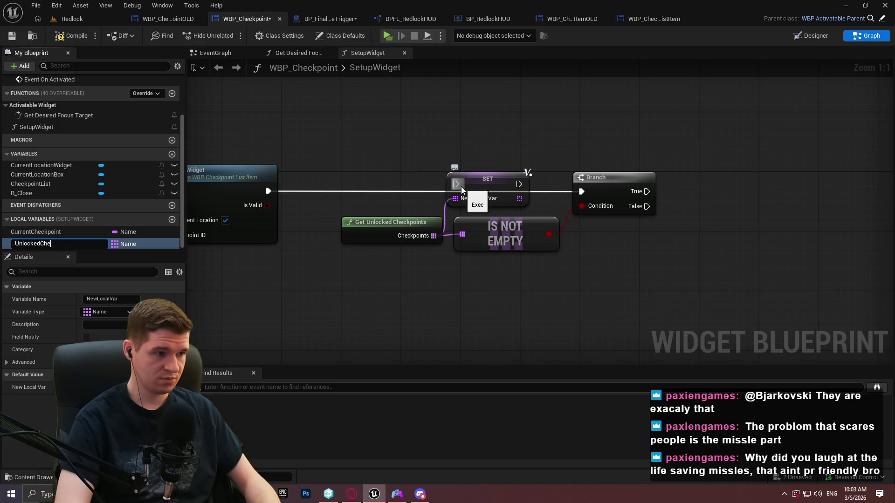
text(ckpoints)
key(Return)
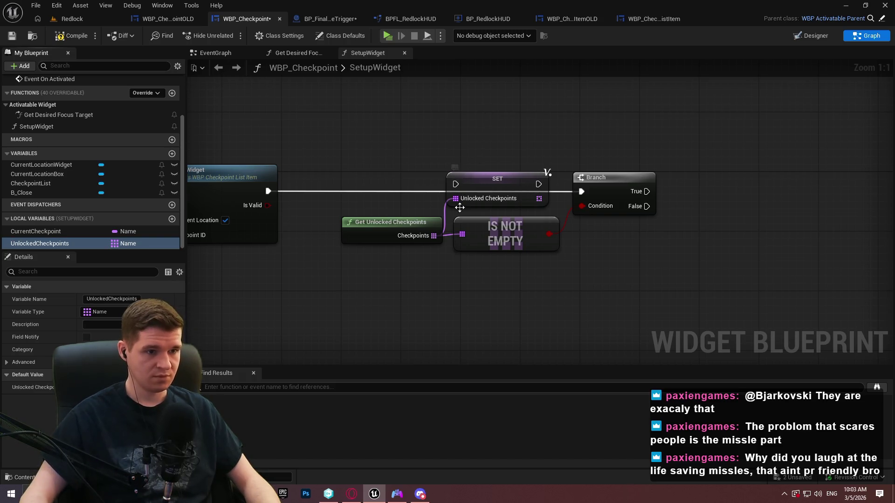
drag(456, 184, 268, 191)
mouse_move(498, 188)
mouse_down()
mouse_move(497, 196)
mouse_move(581, 191)
mouse_up()
drag(505, 227, 497, 239)
Step: Tidy Get Unlocked Checkpoints, Is Not Empty and Branch into line with the SET node
drag(387, 221, 371, 214)
drag(522, 284, 643, 283)
mouse_move(669, 247)
mouse_down()
mouse_move(593, 236)
mouse_move(389, 246)
mouse_move(486, 204)
mouse_up()
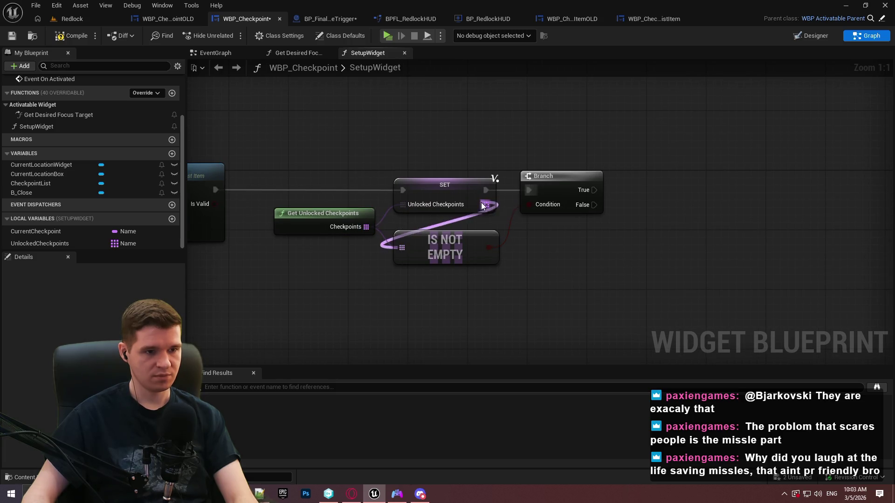
drag(616, 282, 442, 192)
ctrl+click(444, 189)
mouse_move(562, 188)
mouse_down()
mouse_move(717, 188)
mouse_move(683, 189)
mouse_up()
click(676, 193)
drag(563, 250, 555, 213)
drag(680, 176, 673, 176)
click(702, 264)
Step: Add an UnlockedCheckpoints getter and pull a wire from it to start a loop
drag(703, 263, 610, 248)
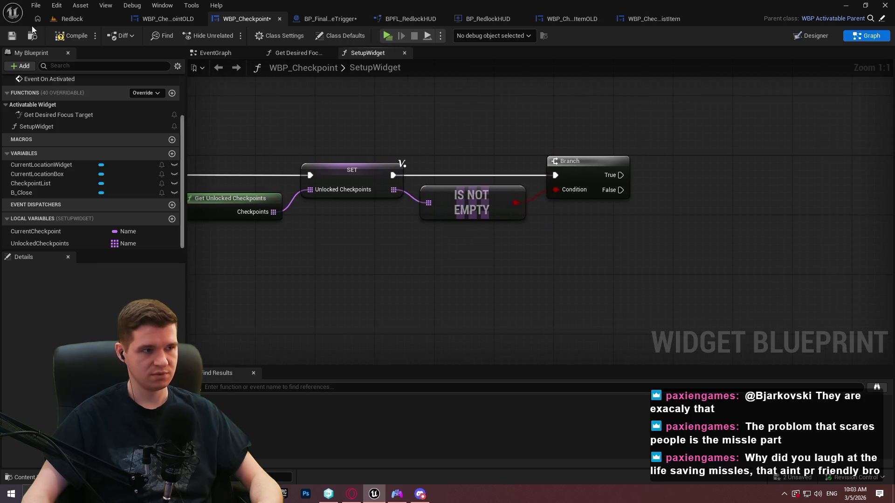
mouse_move(29, 249)
mouse_down()
mouse_move(619, 252)
mouse_move(627, 261)
mouse_up()
click(653, 272)
drag(683, 254, 742, 228)
Step: Add a For Each Loop over UnlockedCheckpoints, run from the Branch's True output
text(for)
key(Escape)
drag(735, 249, 621, 175)
mouse_move(800, 267)
mouse_down()
mouse_move(815, 178)
mouse_move(828, 192)
mouse_up()
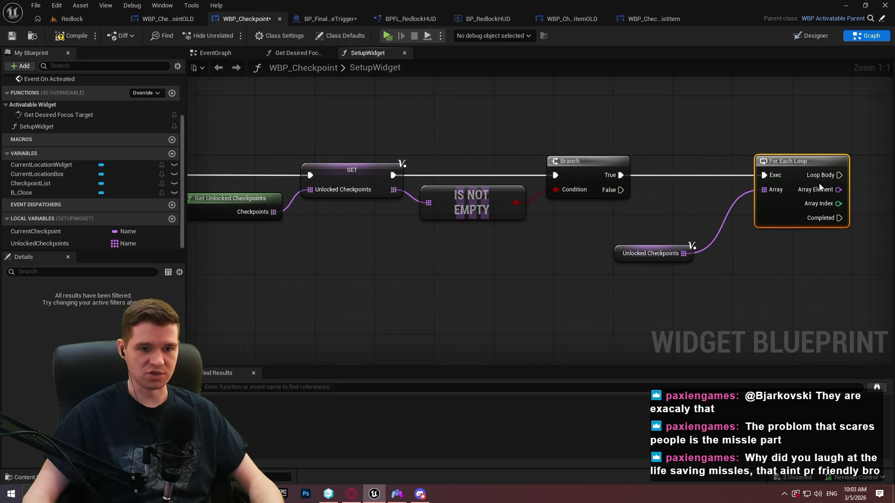
mouse_move(692, 254)
mouse_down()
mouse_move(730, 199)
mouse_move(748, 195)
mouse_up()
drag(625, 271, 885, 256)
drag(606, 251, 193, 249)
Step: Add a CurrentCheckpoint getter and a Not Equal node comparing it with the Array Element
mouse_move(36, 232)
mouse_down()
mouse_move(440, 224)
mouse_move(419, 213)
mouse_up()
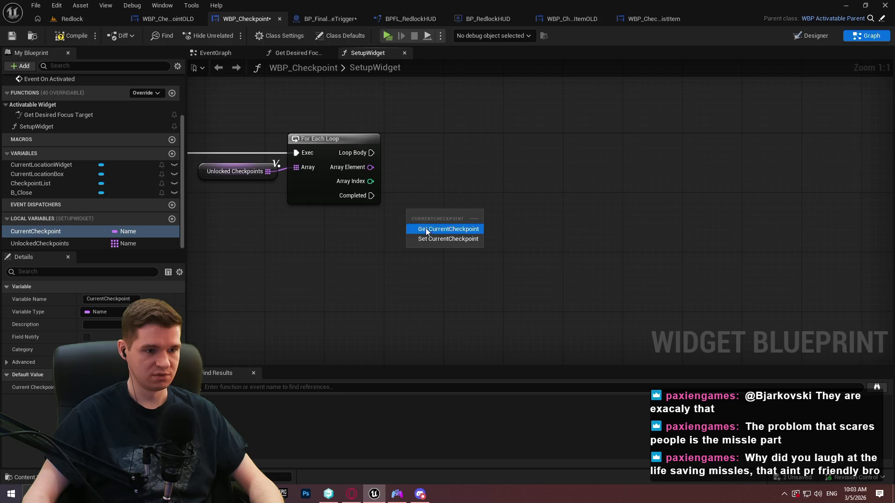
click(426, 228)
drag(373, 169, 485, 170)
key(ctrl+z)
text(=)
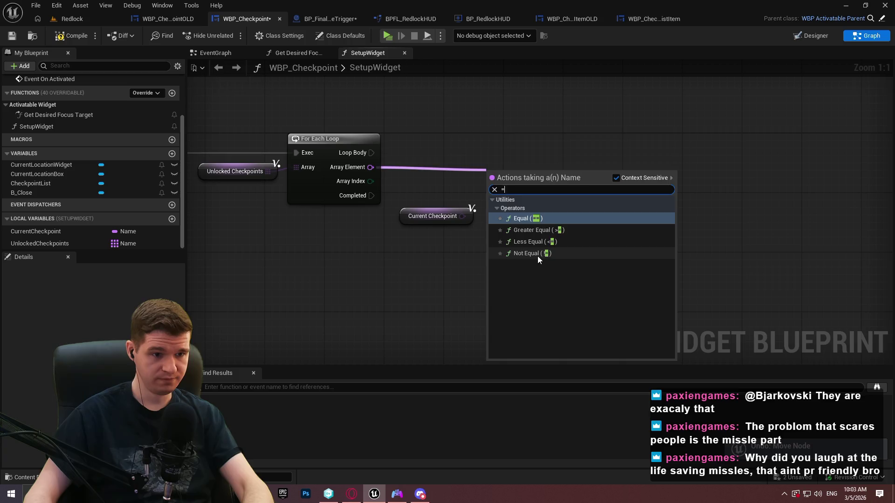
click(536, 254)
mouse_move(491, 186)
mouse_down()
mouse_move(462, 210)
mouse_move(491, 186)
mouse_move(515, 190)
mouse_up()
key(Escape)
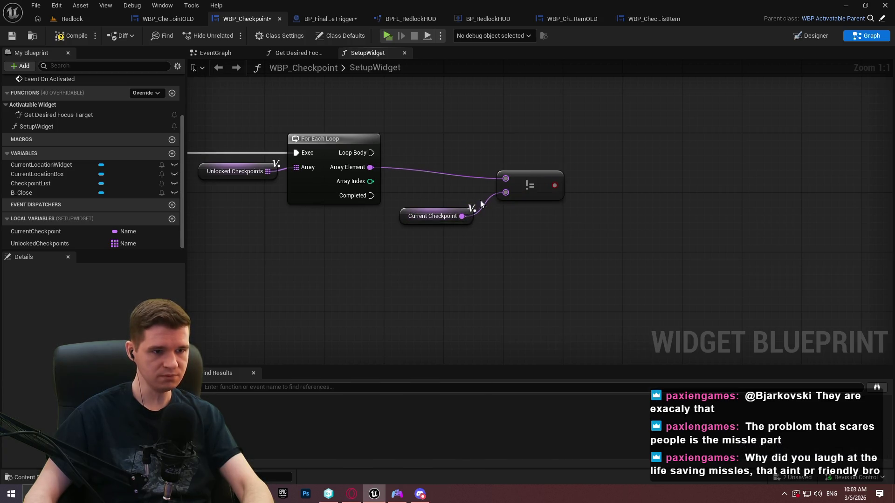
drag(471, 213, 486, 198)
click(531, 191)
click(602, 152)
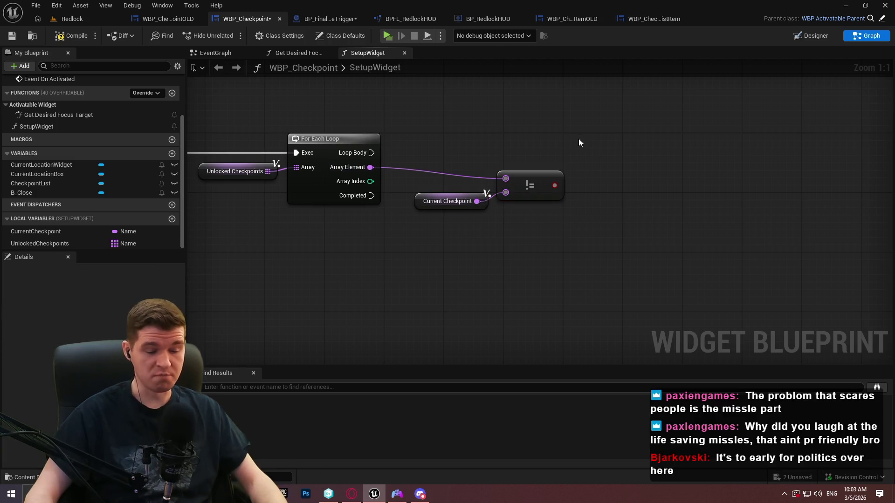
Step: Add a new Branch, run from Loop Body, using the Not Equal result as its condition
click(580, 121)
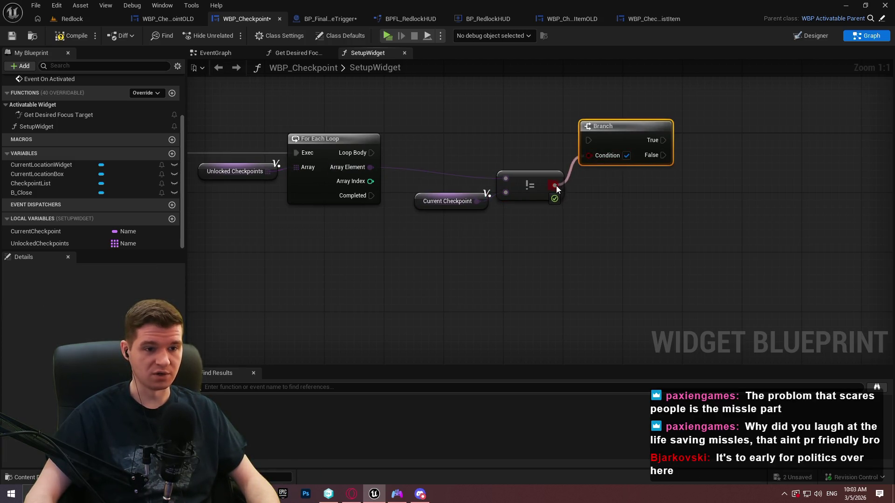
drag(554, 185, 589, 154)
drag(377, 153, 605, 138)
click(571, 277)
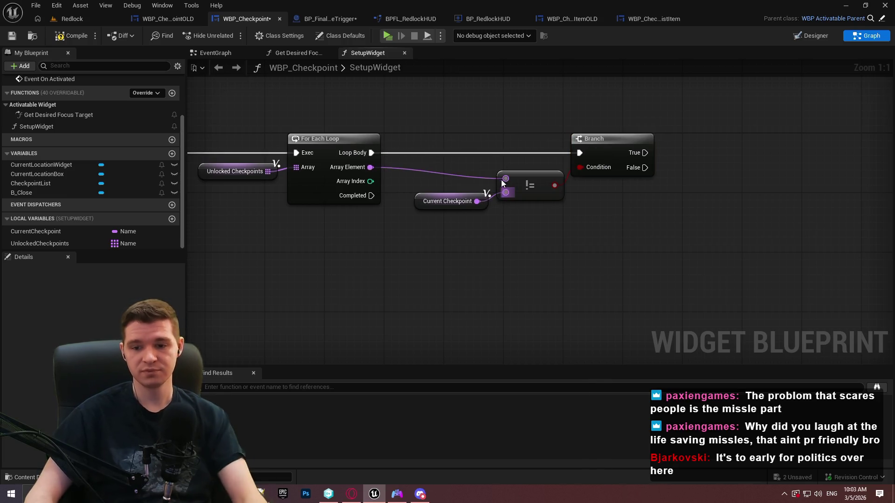
mouse_move(518, 231)
mouse_down()
mouse_move(466, 195)
mouse_move(539, 232)
mouse_up()
drag(617, 152, 625, 152)
click(601, 224)
double_click(457, 176)
drag(457, 175, 434, 183)
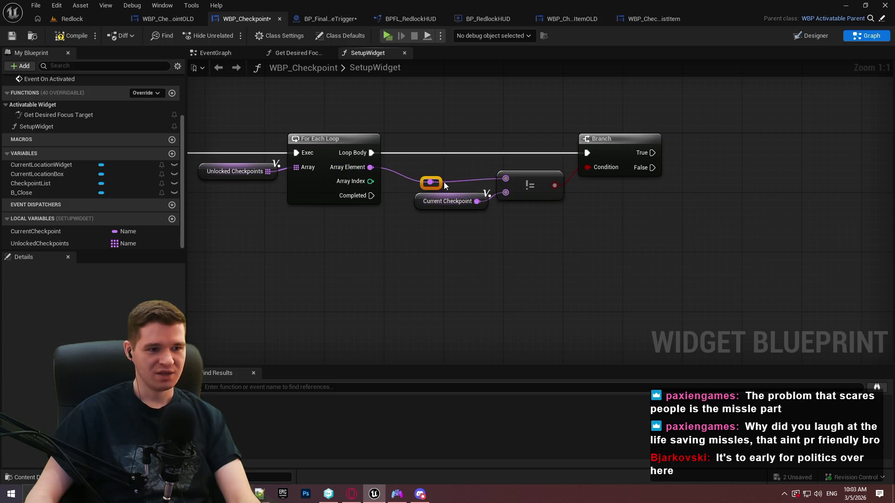
key(ctrl+z)
key(ctrl+z)
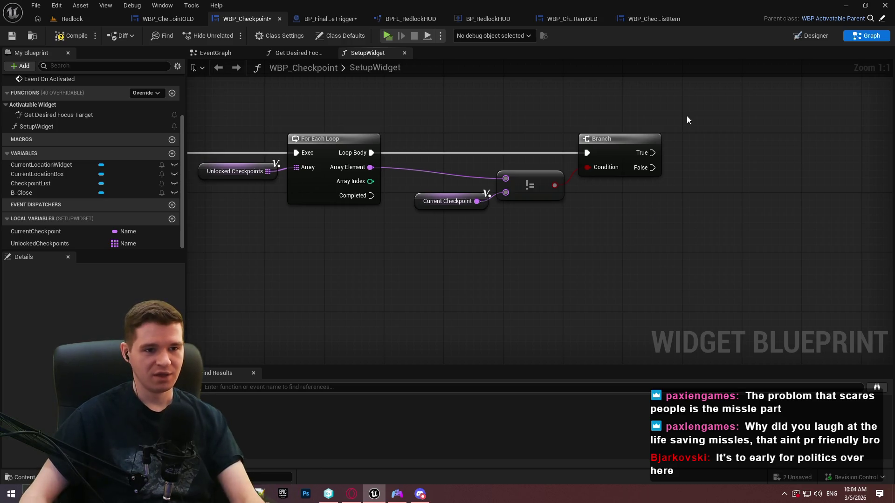
Step: Compile the widget blueprint
click(73, 39)
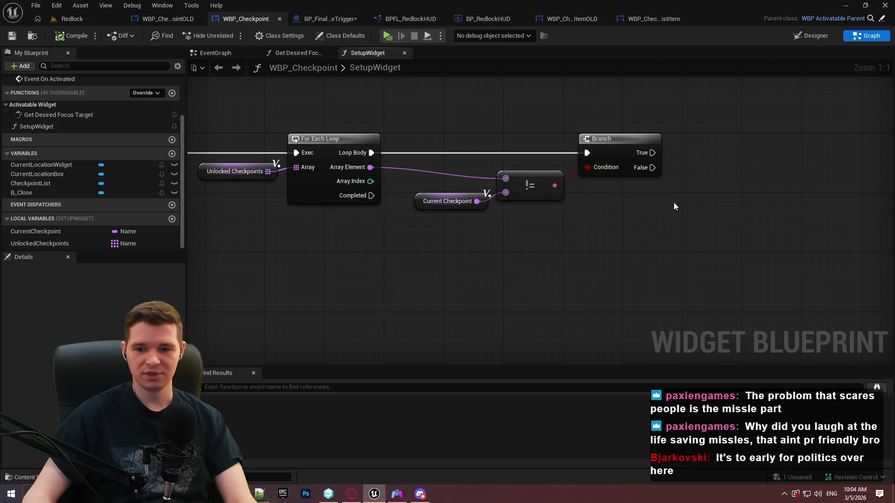
drag(604, 206, 471, 150)
click(614, 211)
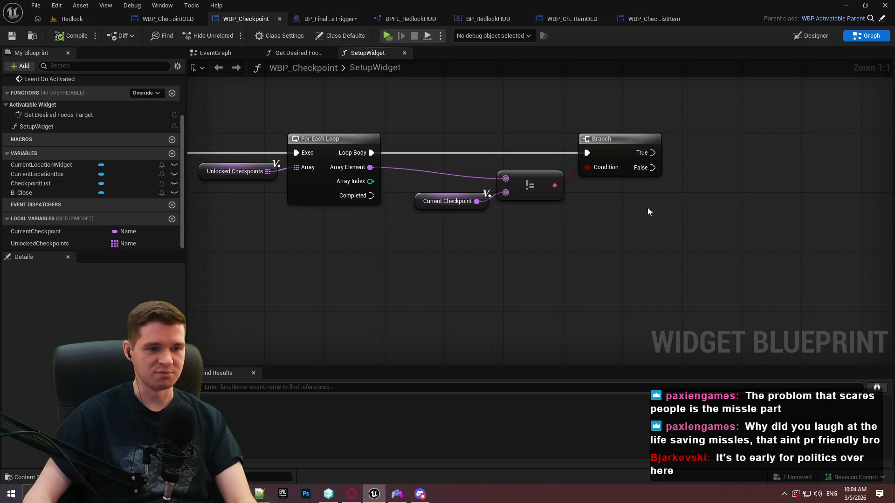
mouse_move(707, 237)
mouse_down()
mouse_move(581, 217)
mouse_move(639, 234)
mouse_up()
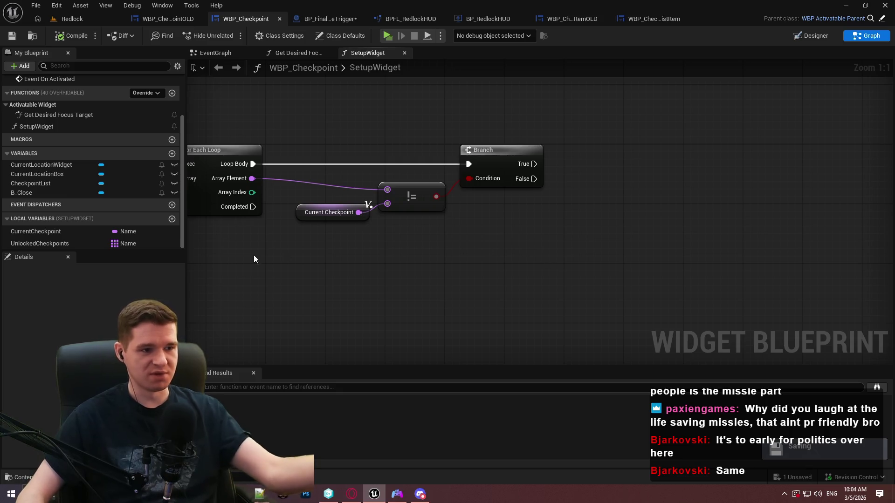
mouse_move(542, 215)
mouse_down()
mouse_move(471, 225)
mouse_move(573, 222)
mouse_up()
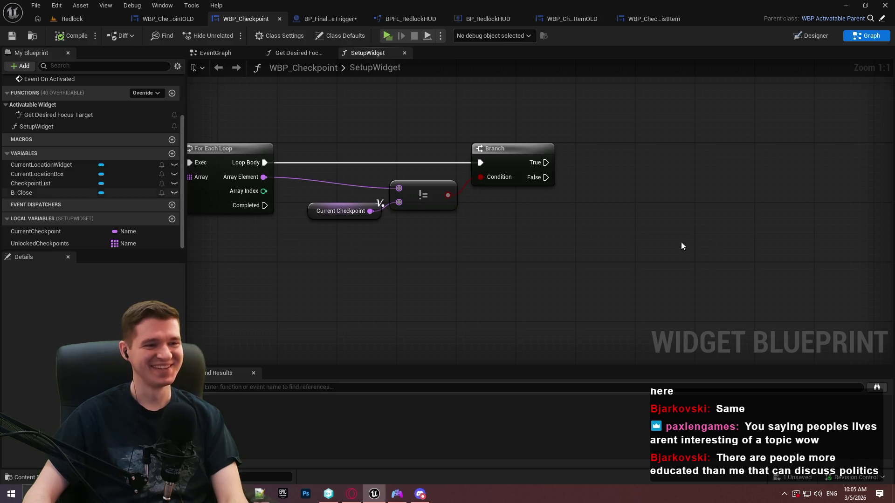
right_click(611, 205)
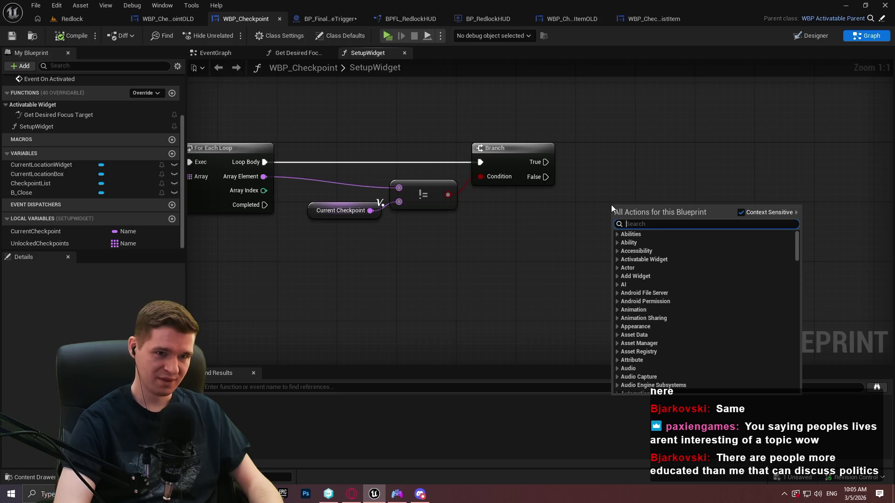
Step: Add a Create Widget node with its class set to WBP_CheckpointListItem
text(create widget)
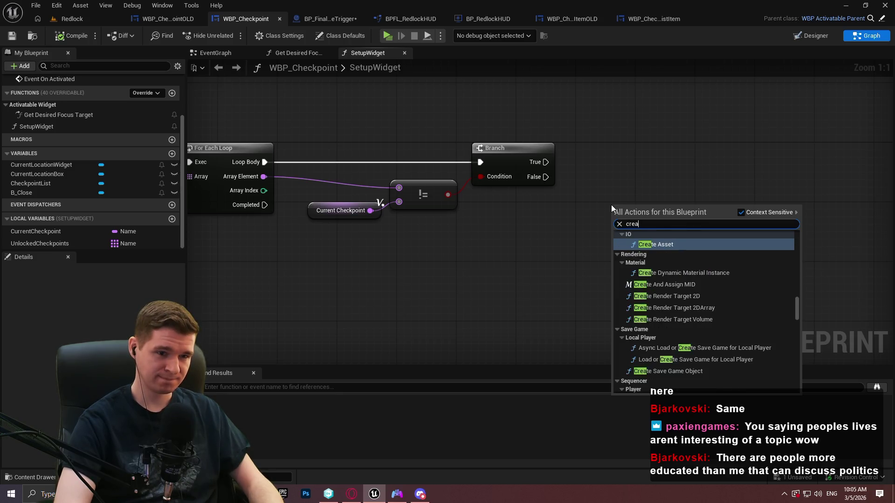
key(Return)
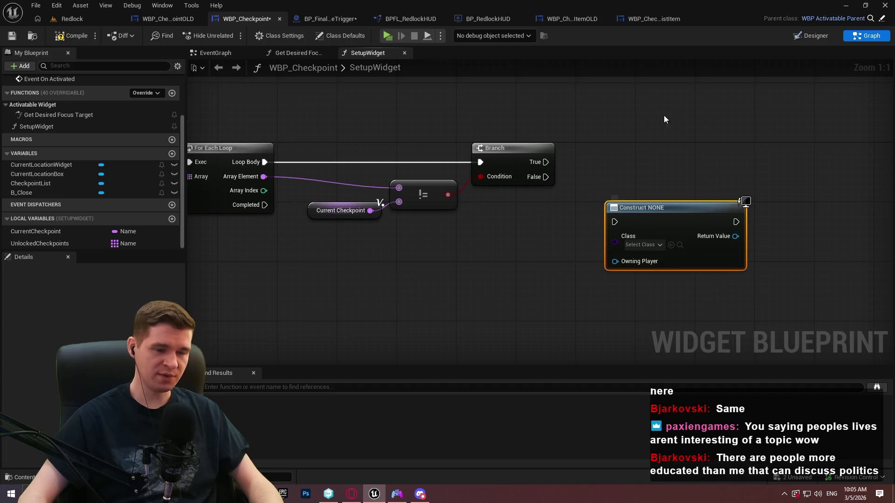
drag(511, 242, 547, 185)
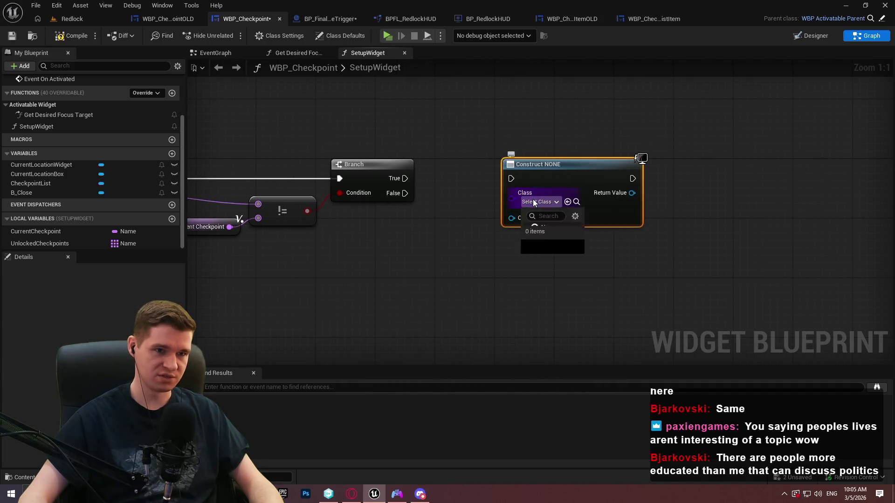
click(533, 199)
text(checklist)
key(ctrl+a)
key(BackSpace)
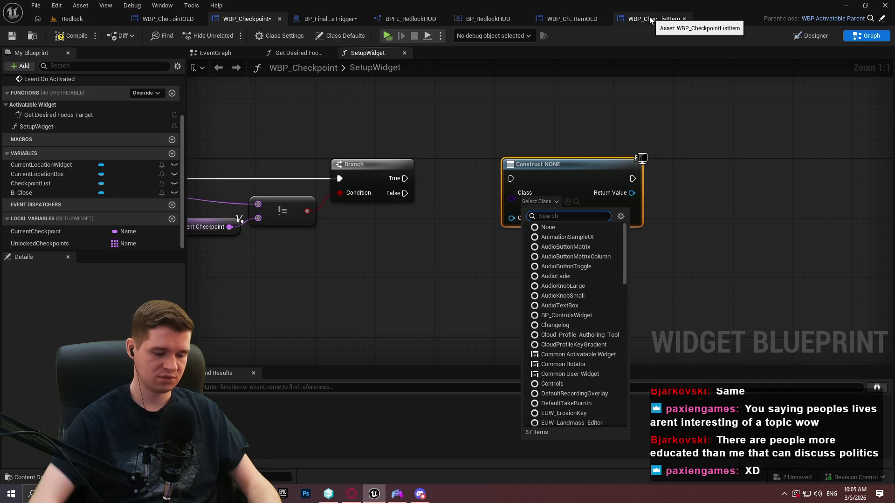
text(check)
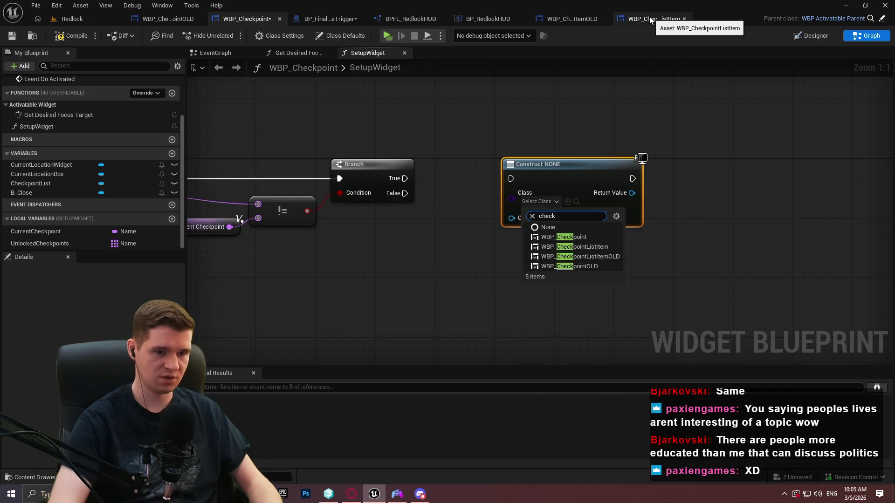
click(606, 246)
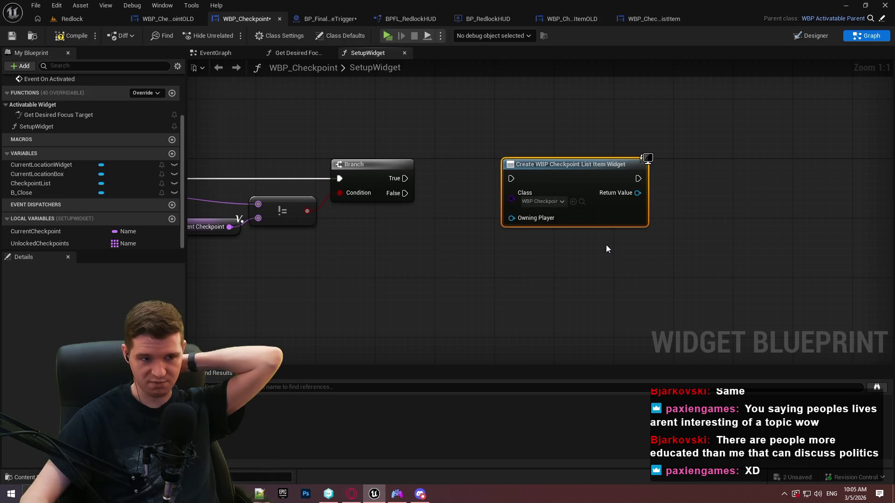
Step: Wire Branch True into the Create node and drop a CheckpointList getter nearby
drag(511, 178, 405, 178)
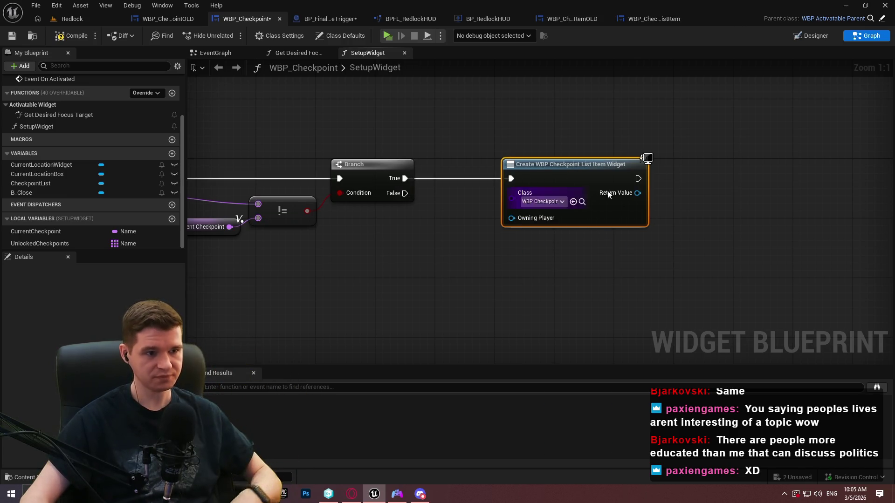
click(751, 217)
drag(751, 216, 601, 201)
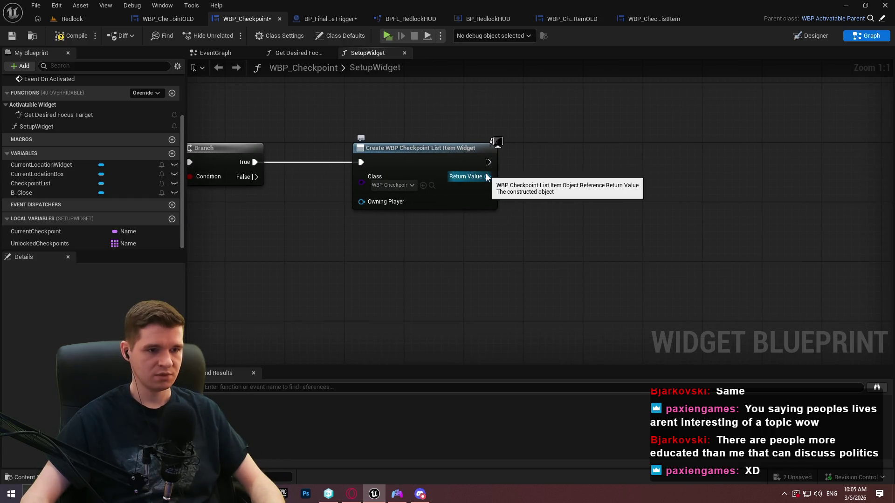
drag(29, 184, 455, 252)
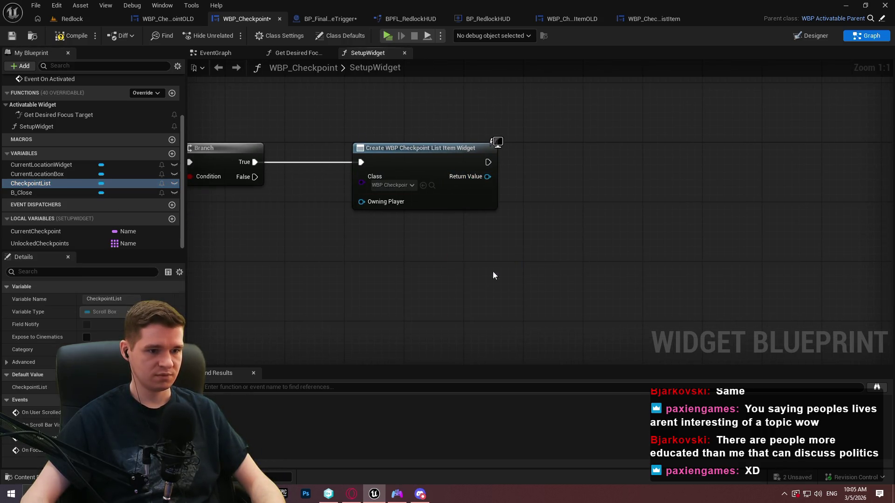
click(507, 224)
Step: Call Setup Widget on the created list item's Return Value
drag(487, 176, 528, 166)
text(setup)
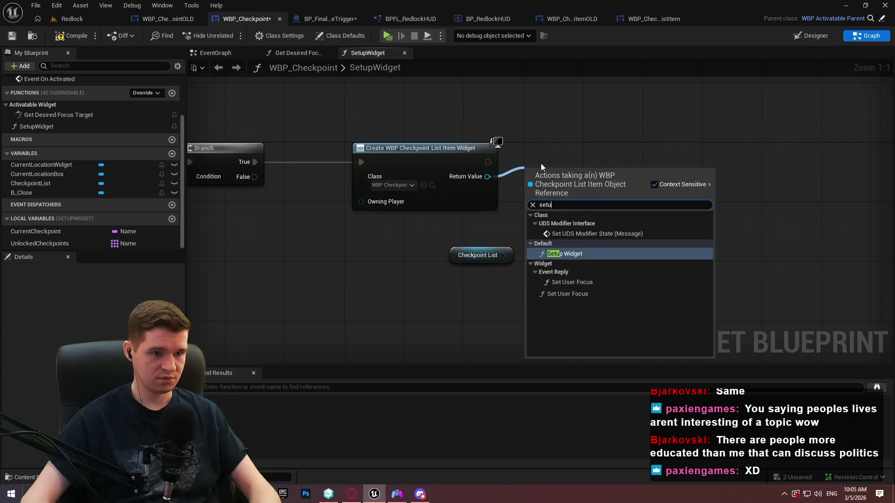
click(572, 228)
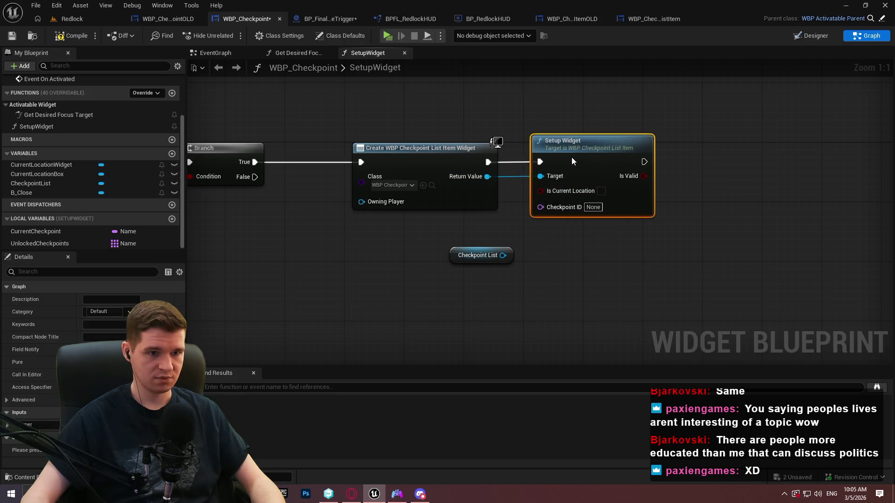
click(574, 261)
drag(577, 176, 863, 191)
Step: Store Array Element in a CurrentID local, with the SET between Loop Body and Branch
drag(270, 159, 327, 126)
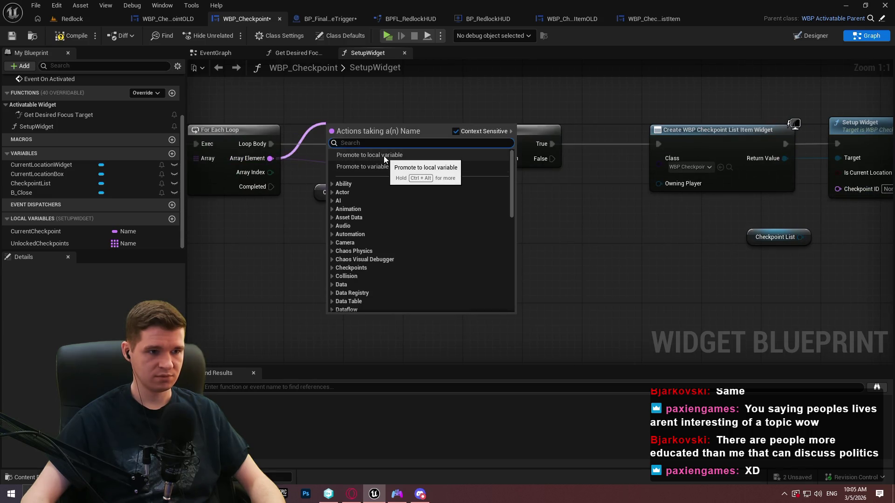
click(384, 155)
text(Current)
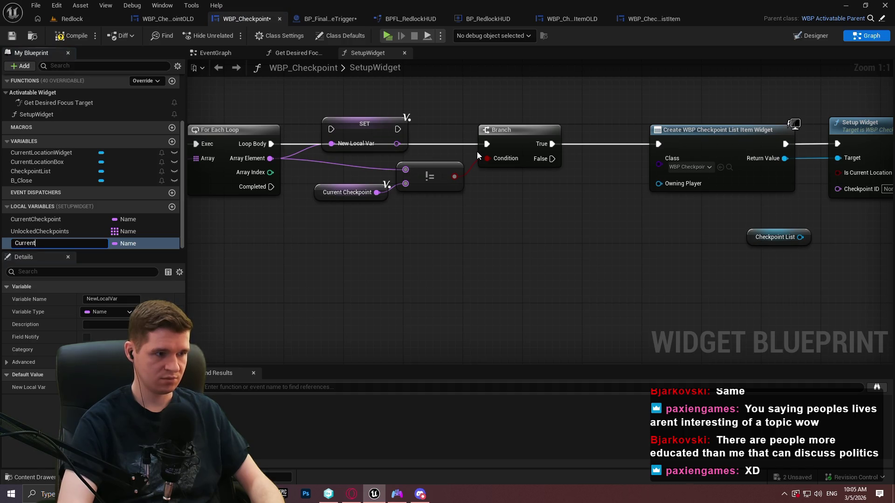
text(ID)
key(Return)
drag(331, 129, 275, 144)
mouse_move(354, 138)
mouse_down()
mouse_move(331, 154)
mouse_move(458, 133)
mouse_move(485, 143)
mouse_up()
click(489, 257)
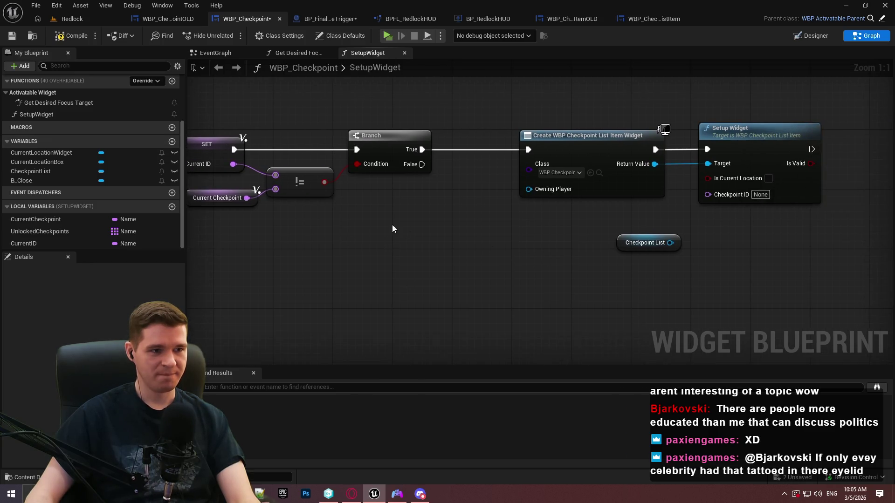
drag(460, 239, 274, 164)
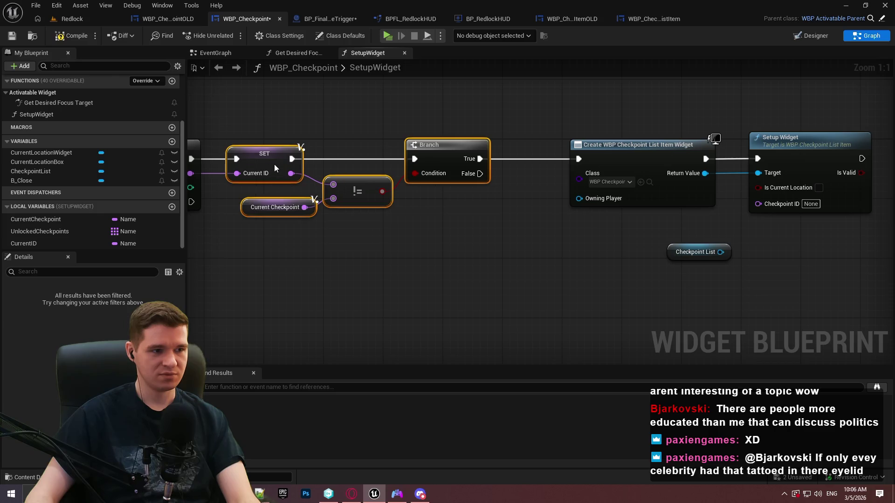
click(392, 258)
Step: Save the blueprint and shift the Create, Setup Widget and Checkpoint List nodes right
key(ctrl+s)
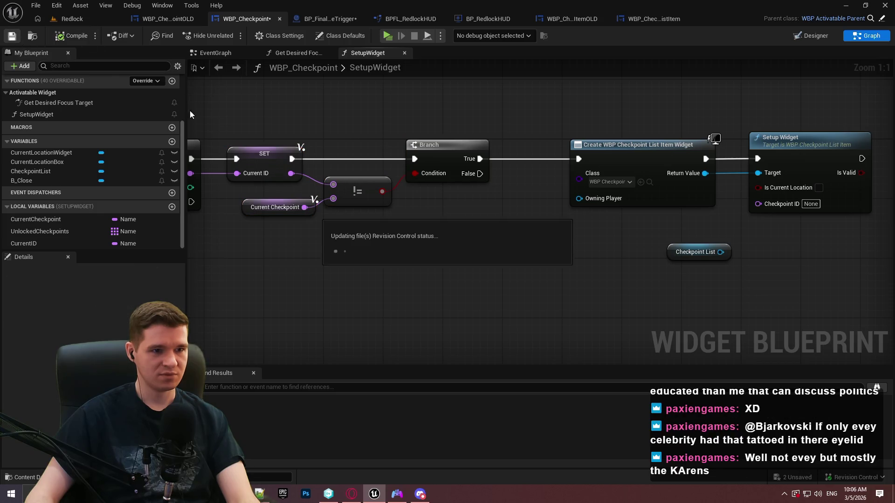
drag(736, 297, 457, 141)
drag(542, 166, 557, 166)
click(684, 264)
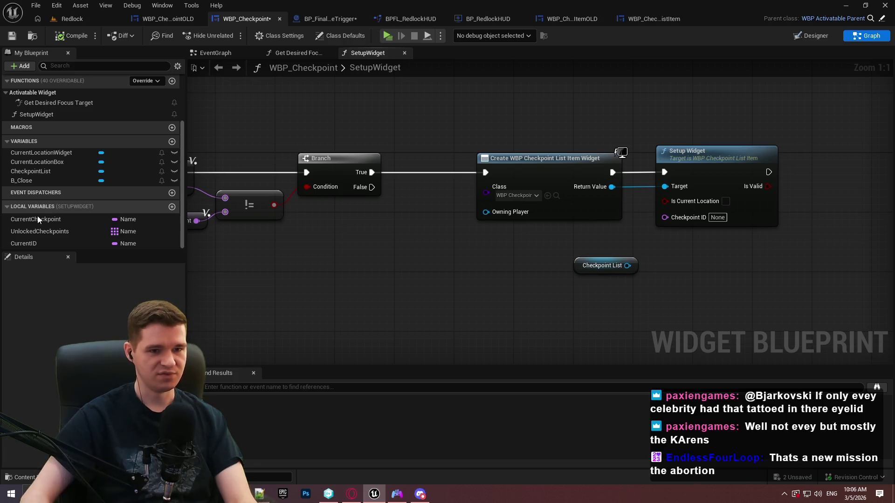
Step: Wire a CurrentID getter into Setup Widget's Checkpoint ID pin and place Checkpoint List beside it
mouse_move(26, 243)
mouse_down()
mouse_move(597, 241)
mouse_move(515, 245)
mouse_up()
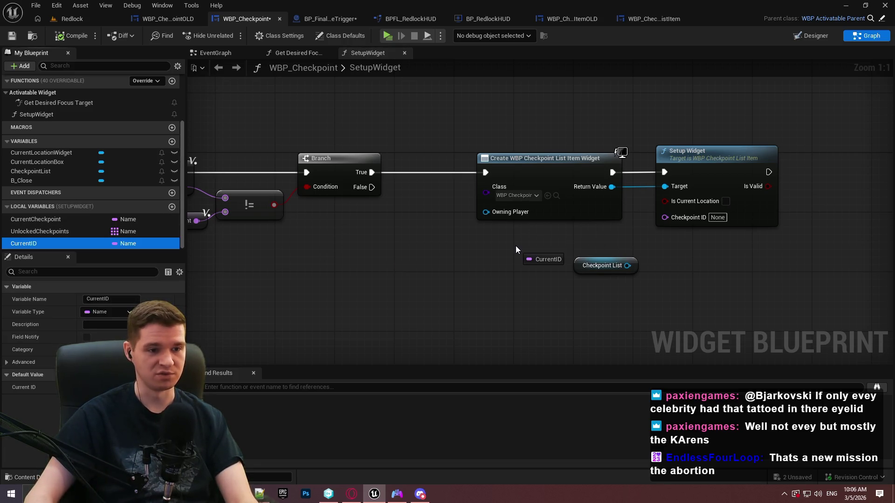
click(544, 262)
mouse_move(664, 217)
mouse_down()
mouse_move(565, 250)
mouse_move(614, 240)
mouse_move(652, 295)
mouse_up()
click(683, 245)
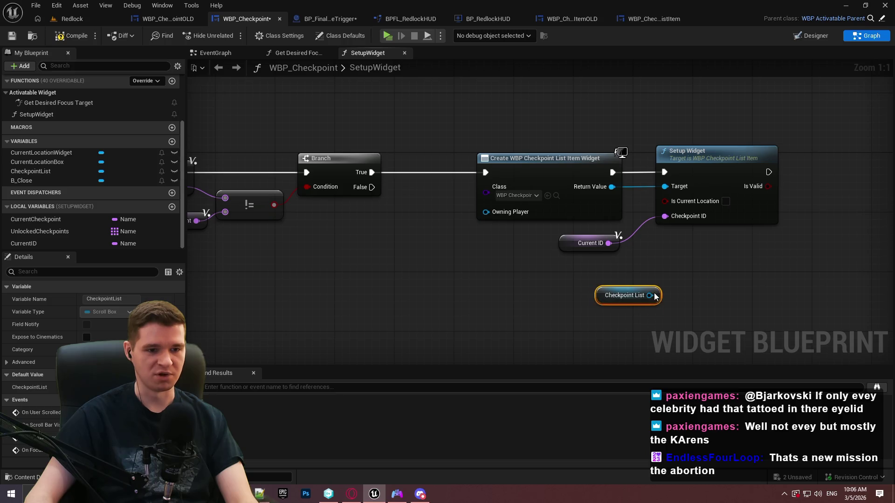
click(562, 251)
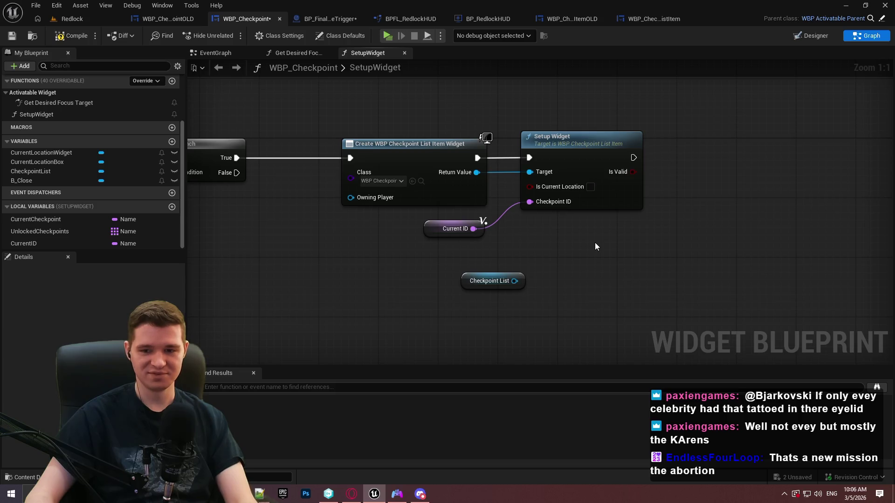
mouse_move(524, 283)
mouse_down()
mouse_move(647, 238)
mouse_move(649, 225)
mouse_move(642, 249)
mouse_up()
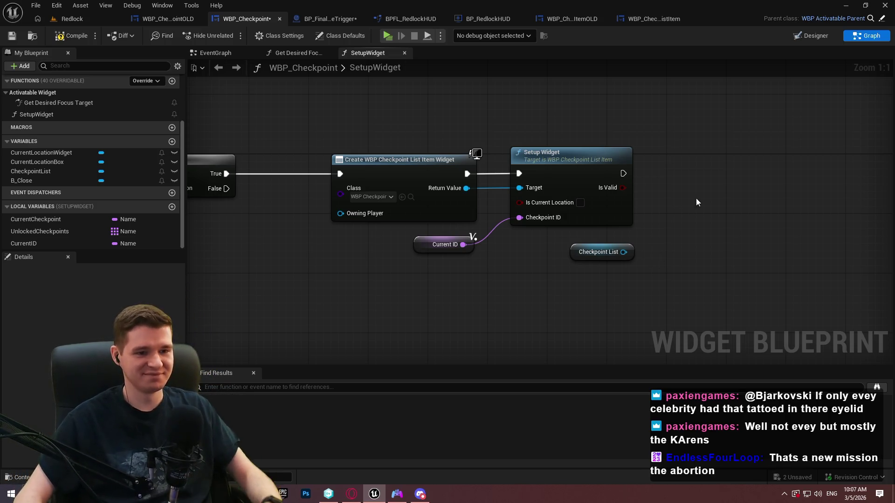
Step: Add an Add Child node targeting Checkpoint List
drag(624, 252, 687, 236)
text(add)
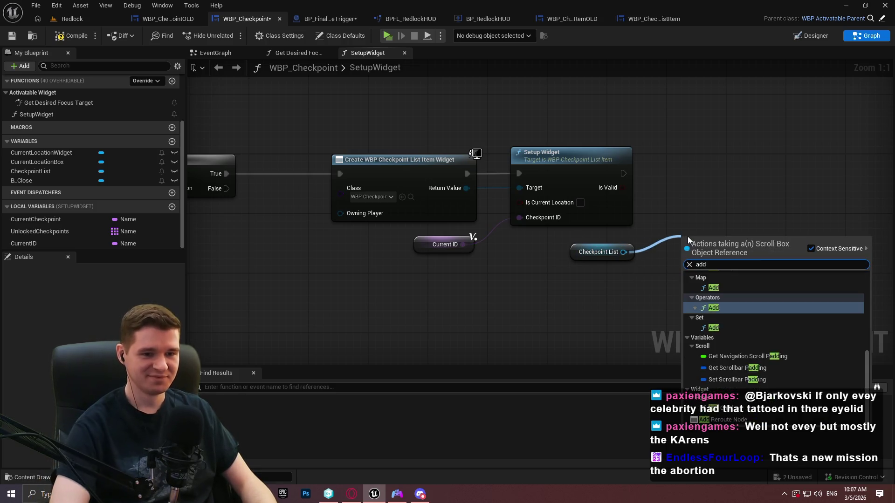
text( to)
key(ctrl+a)
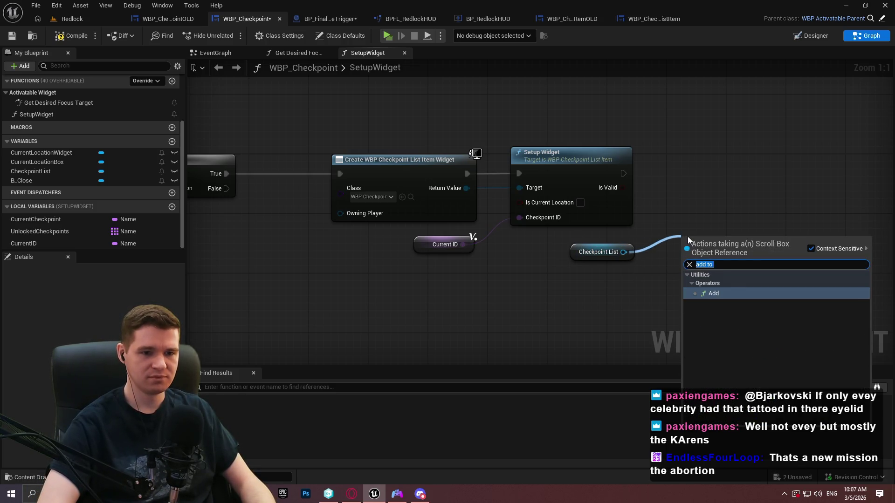
text(add child)
key(Return)
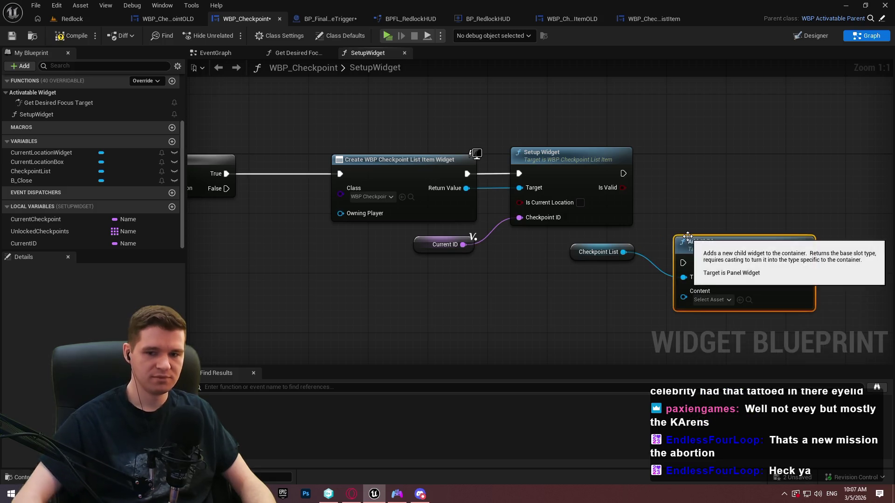
click(601, 252)
ctrl+click(739, 279)
drag(725, 300, 725, 345)
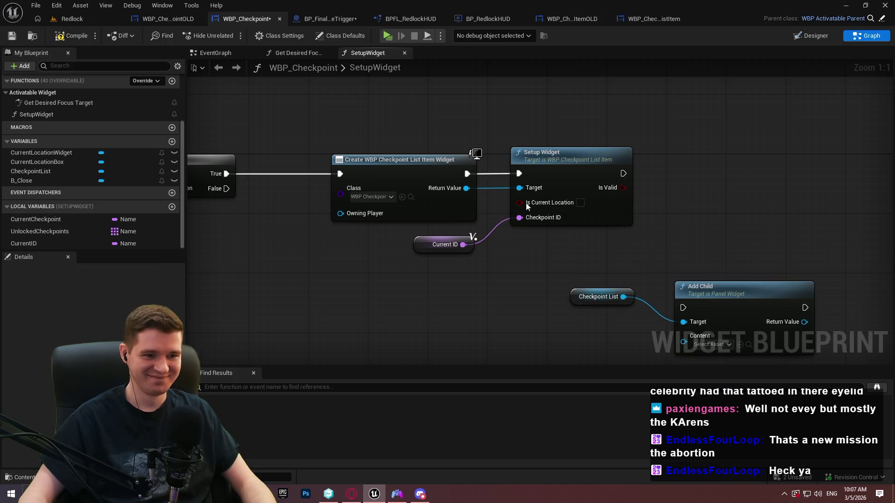
Step: Promote the created widget's Return Value to a local variable named CurrentListItem
drag(465, 187, 481, 92)
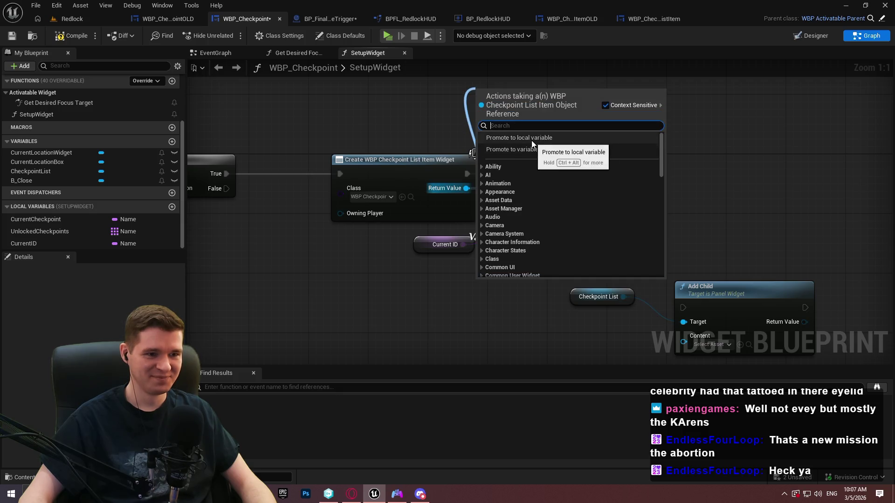
click(532, 140)
text(Current)
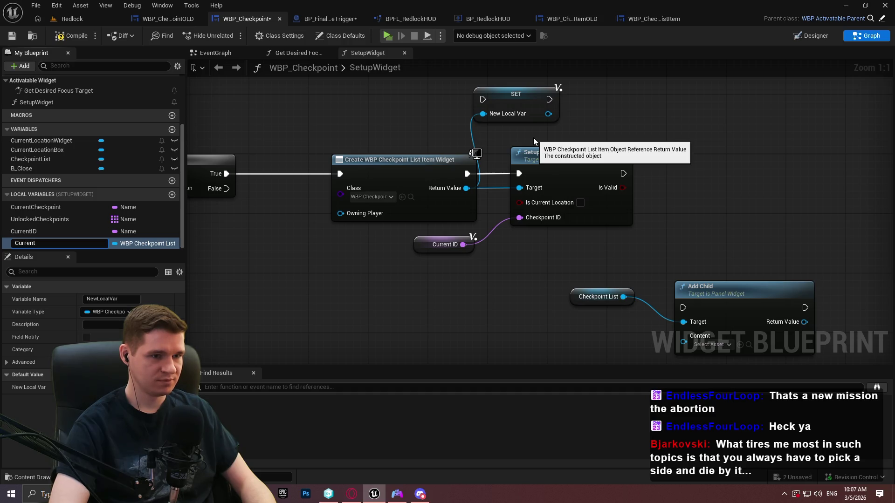
text(ListItem)
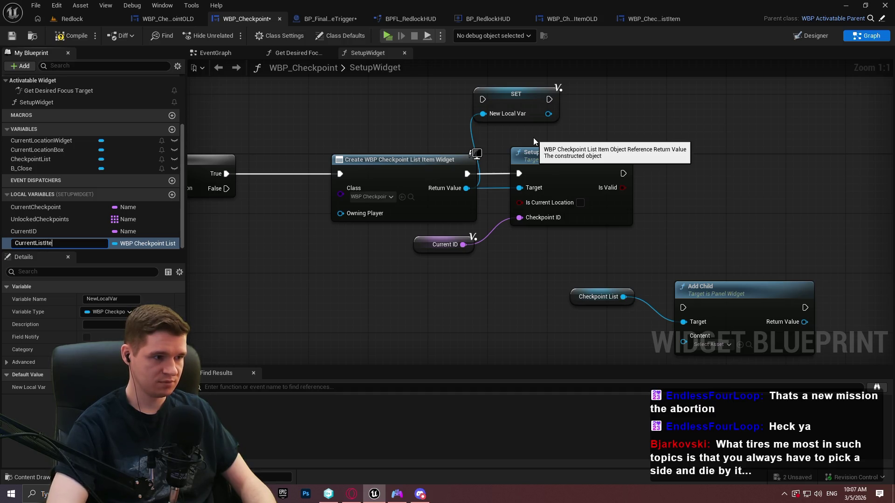
key(Return)
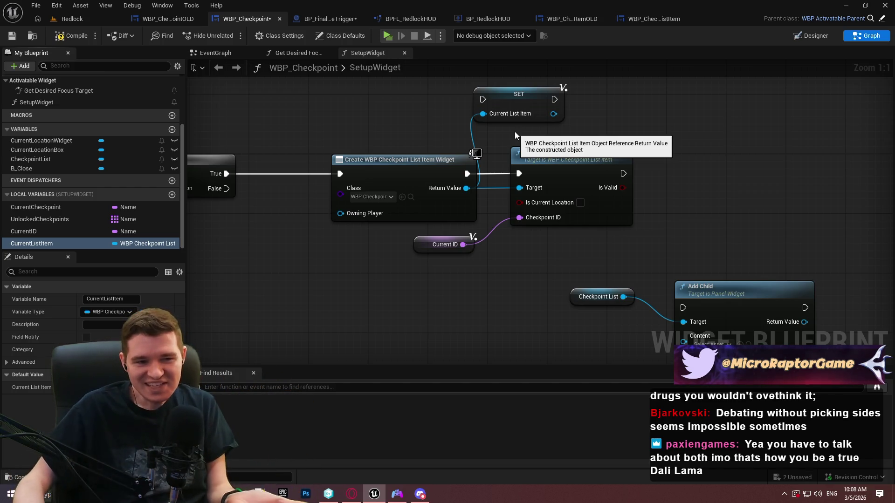
Step: Run Add Child after Setup Widget, with Checkpoint List positioned beside it
drag(751, 227, 661, 208)
mouse_move(591, 288)
mouse_down()
mouse_move(576, 179)
mouse_move(532, 154)
mouse_up()
mouse_move(625, 279)
mouse_down()
mouse_move(749, 132)
mouse_move(746, 142)
mouse_up()
click(555, 275)
mouse_move(543, 276)
mouse_down()
mouse_move(699, 173)
mouse_move(694, 167)
mouse_up()
drag(611, 116, 626, 172)
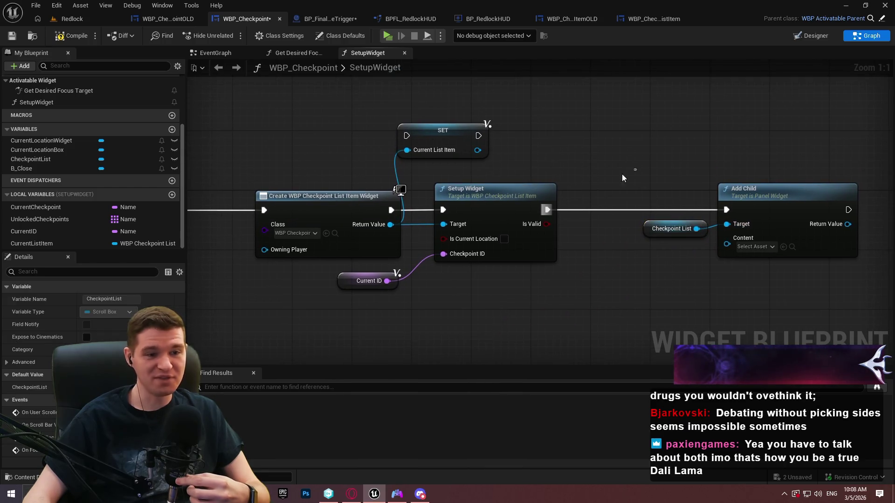
click(627, 172)
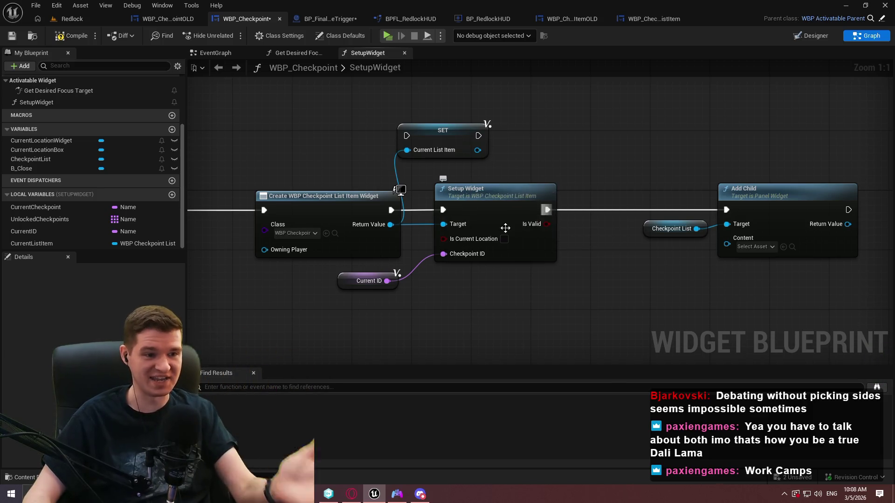
Step: Tidy Setup Widget and Current ID, then run the SET node after the Create node
drag(491, 219, 505, 196)
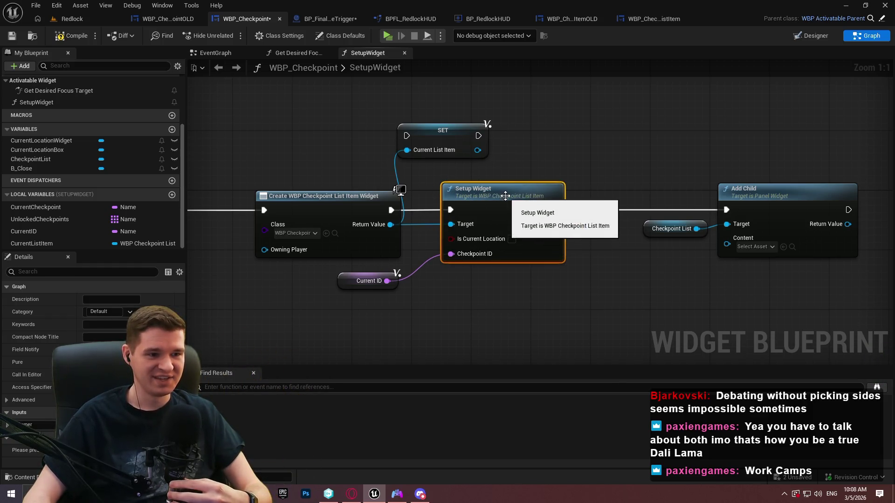
click(531, 295)
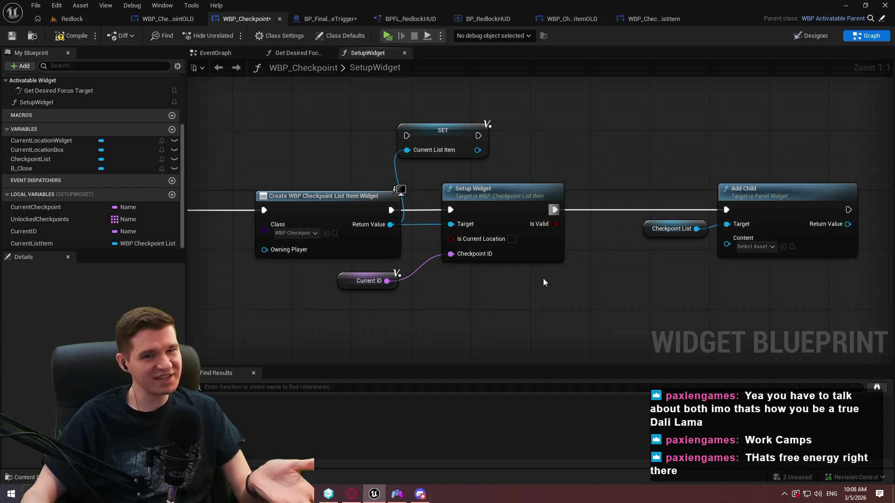
drag(548, 249, 592, 250)
click(448, 298)
drag(392, 277, 474, 262)
click(495, 292)
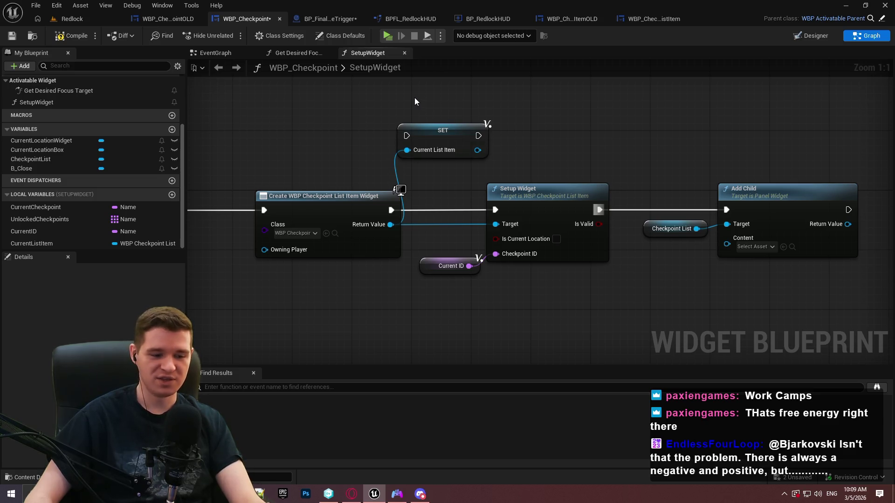
click(390, 69)
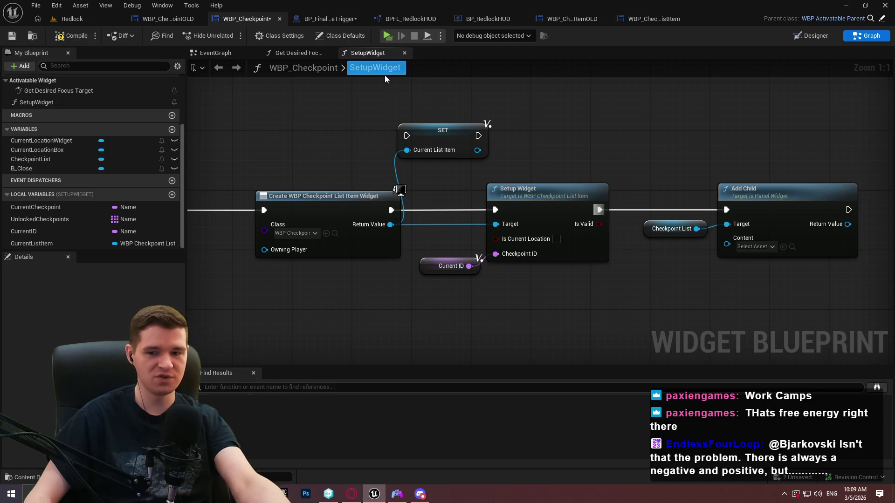
key(Escape)
drag(414, 137, 391, 210)
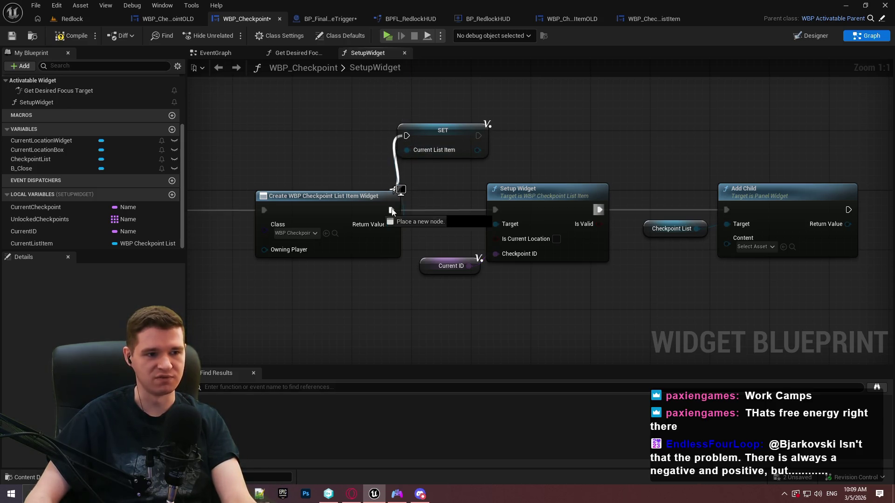
Step: Place the SET between Create and Setup Widget, feeding Current List Item into Setup Widget's Target
drag(478, 135, 494, 213)
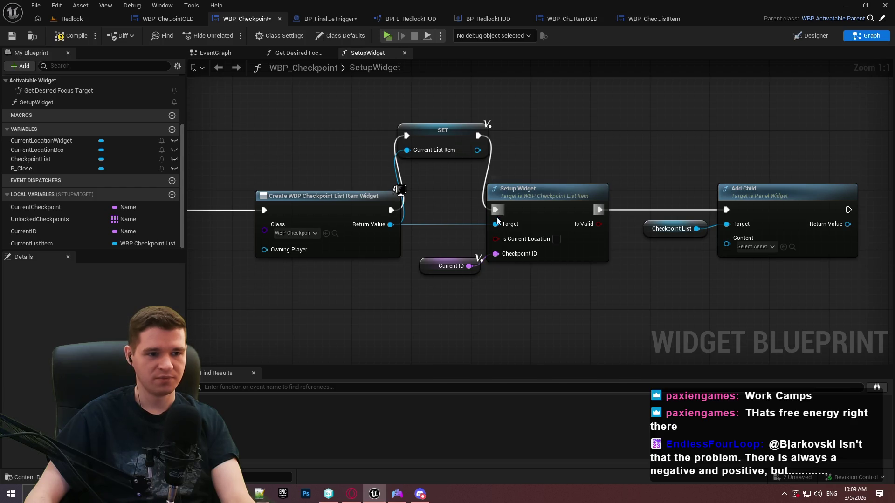
alt+click(497, 227)
mouse_move(790, 312)
mouse_down()
mouse_move(623, 256)
mouse_move(466, 222)
mouse_up()
drag(530, 200, 597, 201)
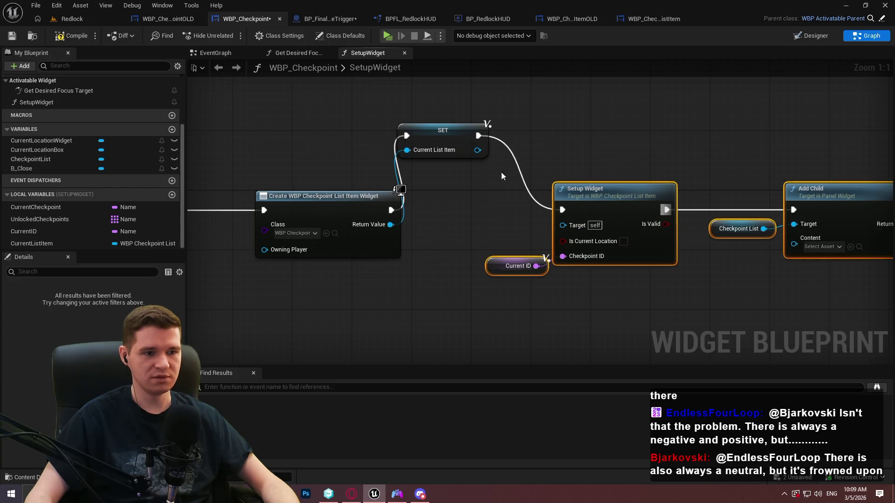
drag(432, 133, 454, 208)
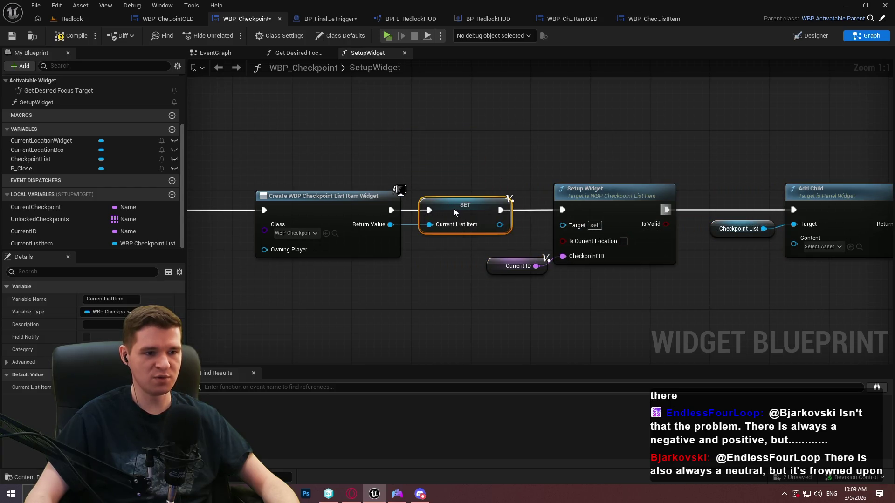
click(467, 249)
mouse_move(500, 225)
mouse_down()
mouse_move(593, 222)
mouse_move(575, 226)
mouse_up()
Step: Rearrange Setup Widget, Current ID, Checkpoint List and Add Child nodes
drag(637, 283, 516, 244)
drag(578, 211, 558, 211)
drag(814, 286, 756, 221)
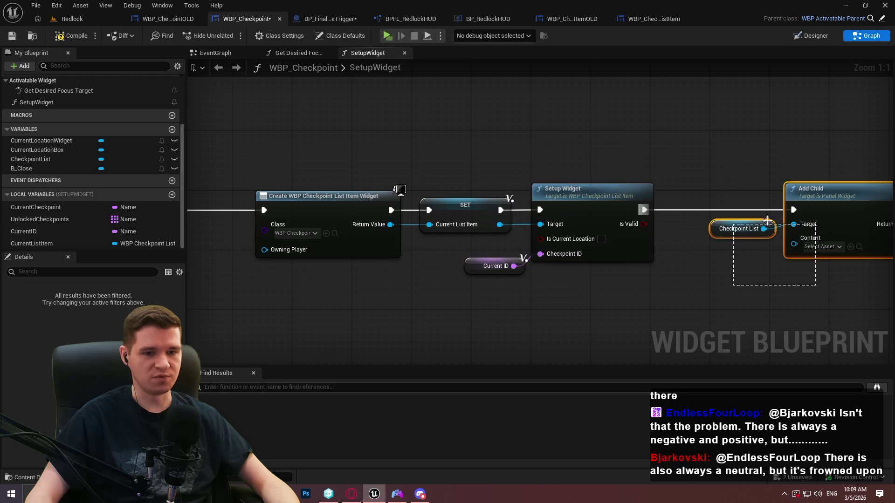
mouse_move(761, 296)
mouse_down()
mouse_move(714, 301)
mouse_move(377, 220)
mouse_up()
click(739, 284)
mouse_move(739, 284)
mouse_down()
mouse_move(650, 192)
mouse_move(711, 182)
mouse_up()
click(675, 143)
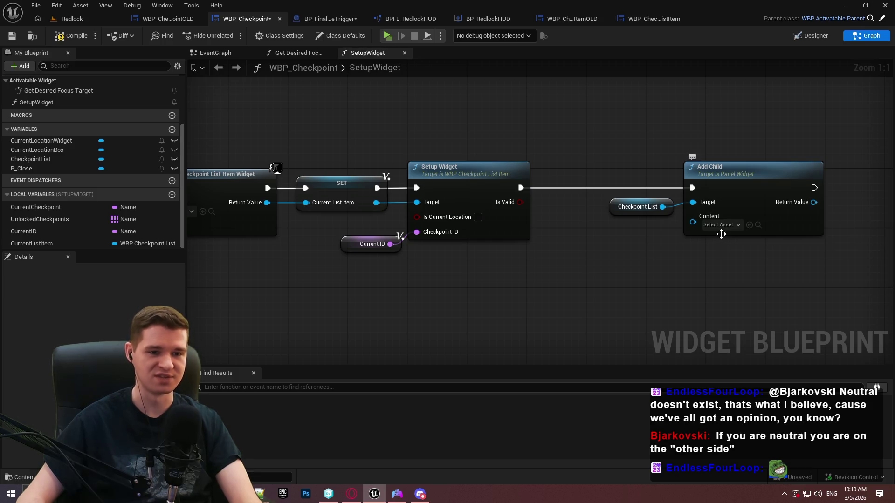
click(722, 225)
Step: Feed a CurrentListItem getter into Add Child's Content pin and tidy the Add Child group
click(726, 272)
mouse_move(31, 248)
mouse_down()
mouse_move(689, 264)
mouse_move(671, 267)
mouse_move(690, 233)
mouse_move(627, 241)
mouse_move(692, 216)
mouse_up()
click(707, 248)
drag(674, 247, 674, 233)
mouse_move(759, 234)
mouse_down()
mouse_move(679, 201)
mouse_move(605, 198)
mouse_up()
drag(719, 167, 779, 167)
click(585, 210)
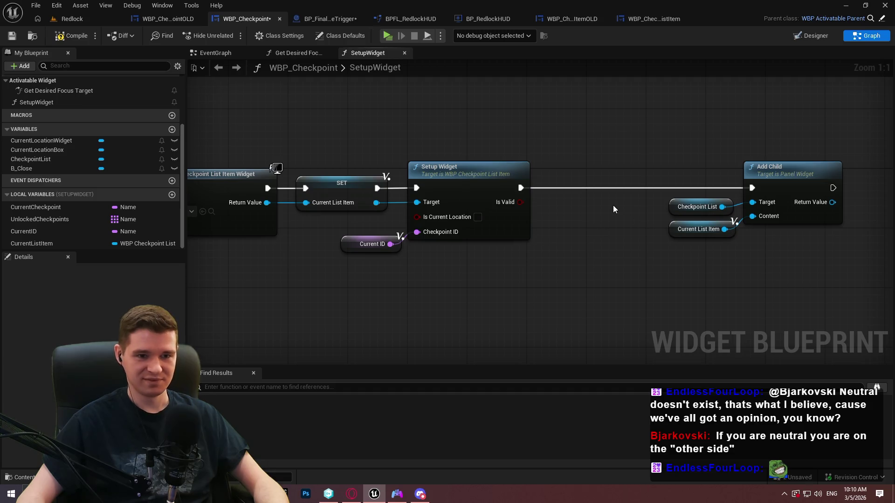
mouse_move(639, 279)
mouse_down()
mouse_move(783, 193)
mouse_move(729, 178)
mouse_up()
click(649, 297)
click(465, 220)
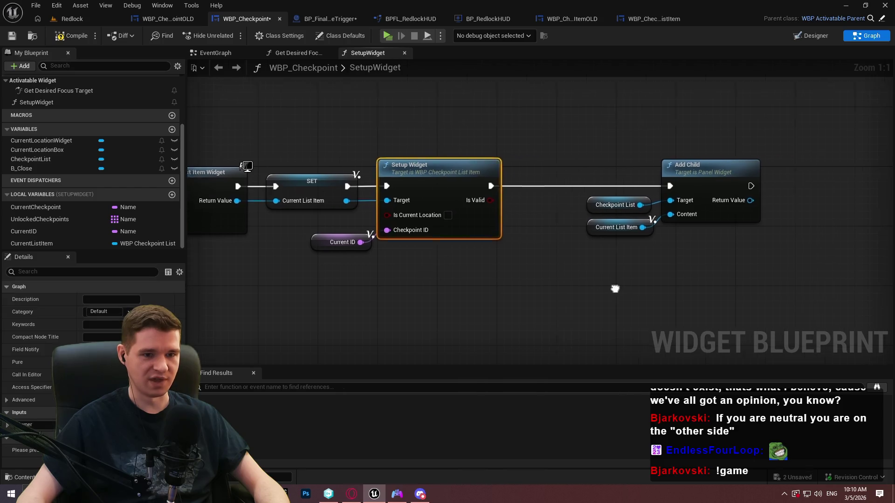
Step: Add a Return Node from the For Each Loop's Completed output
scroll(689, 265, down, 2)
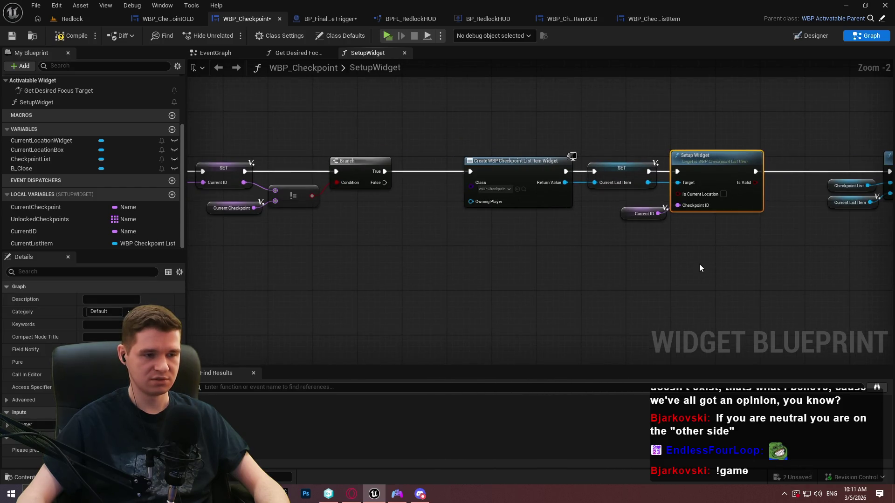
mouse_move(699, 269)
mouse_down()
mouse_move(726, 275)
mouse_move(480, 267)
mouse_move(652, 242)
mouse_up()
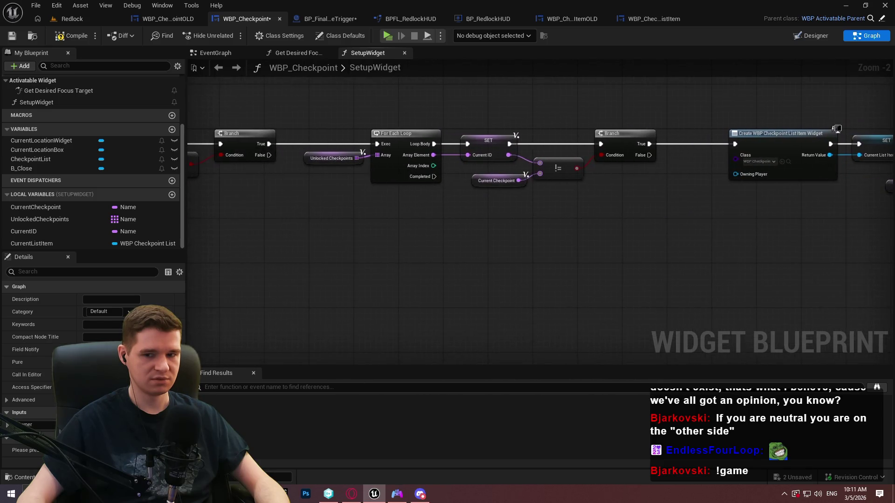
mouse_move(280, 200)
mouse_down()
mouse_move(424, 199)
mouse_move(321, 209)
mouse_up()
drag(447, 181, 497, 266)
text(r)
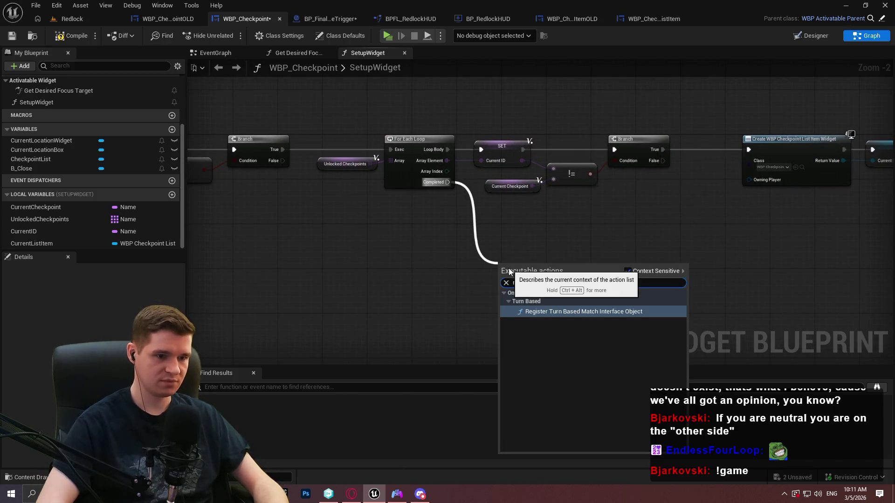
text(eturn)
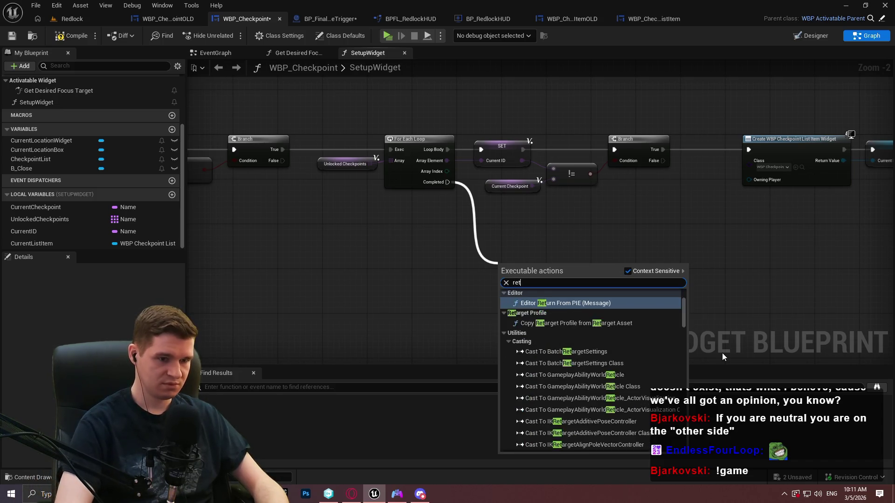
click(528, 426)
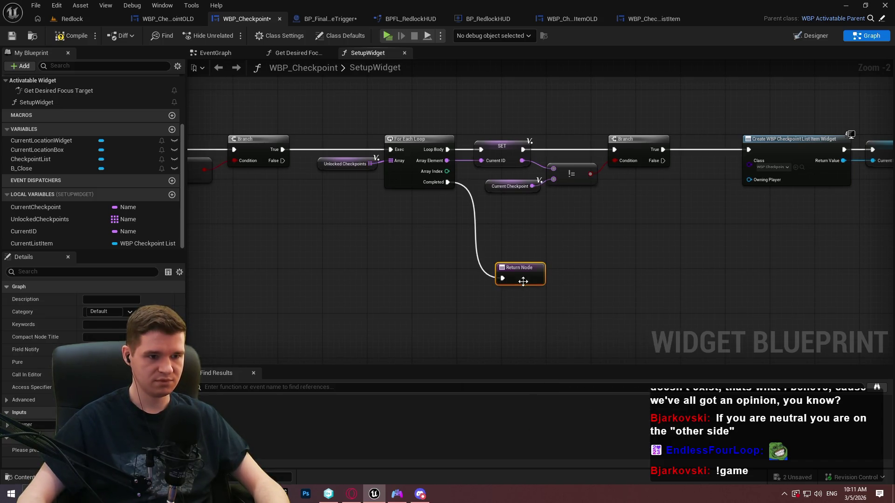
Step: Compile the WBP_Checkpoint blueprint
drag(681, 299, 200, 261)
click(56, 37)
click(12, 36)
mouse_move(386, 188)
mouse_down()
mouse_move(421, 322)
mouse_move(291, 232)
mouse_up()
mouse_move(587, 261)
mouse_down()
mouse_move(723, 258)
mouse_move(776, 277)
mouse_up()
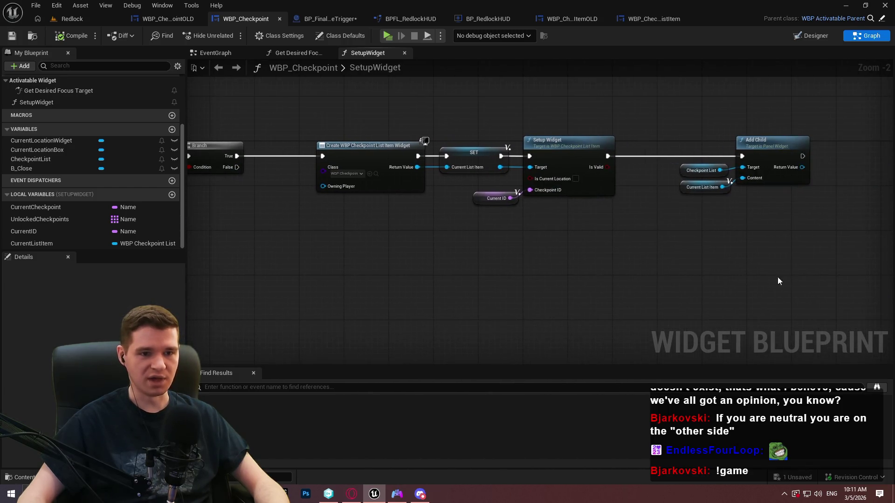
Step: Look over WBP_CheckpointListItemOLD's event graph
click(652, 18)
click(606, 20)
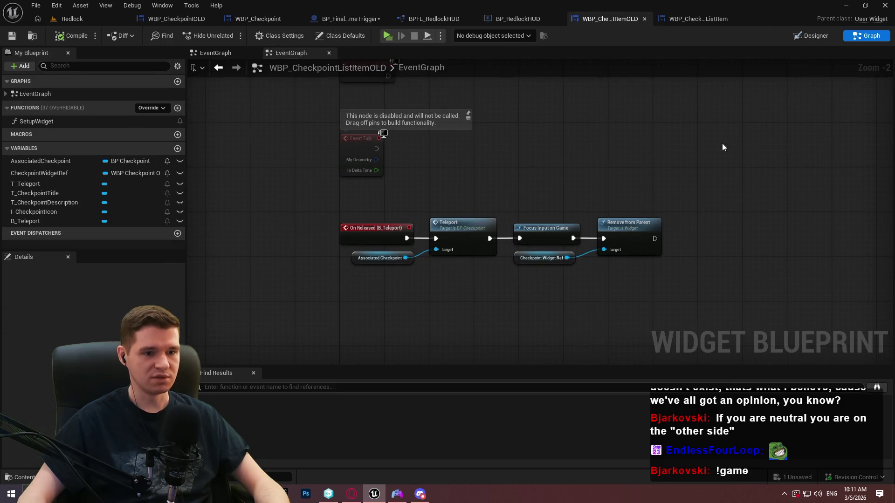
mouse_move(488, 127)
mouse_down()
mouse_move(495, 229)
mouse_move(386, 70)
mouse_up()
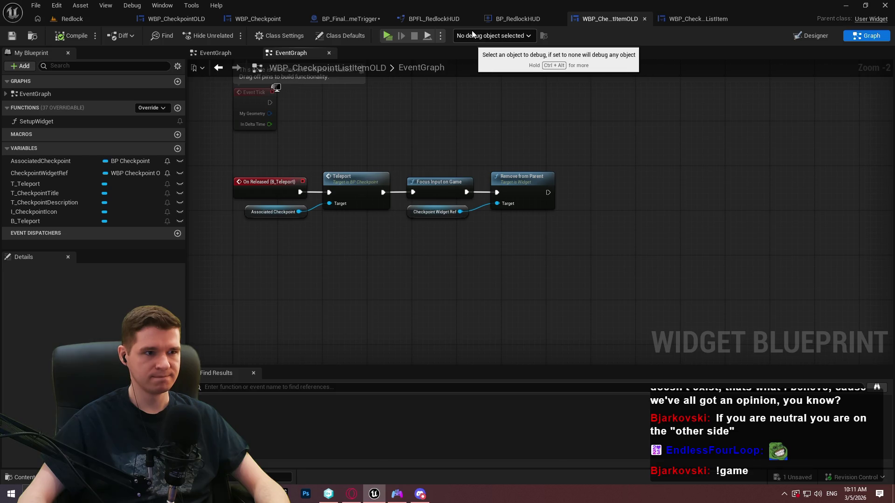
Step: Inspect WBP_CheckpointOLD's SetupWidget graph from Create Widget through Branch, SET and Add Child
click(176, 18)
mouse_move(719, 125)
mouse_down()
mouse_move(703, 118)
mouse_move(738, 92)
mouse_move(266, 114)
mouse_move(543, 186)
mouse_move(477, 233)
mouse_move(688, 232)
mouse_move(225, 236)
mouse_move(521, 79)
mouse_move(177, 71)
mouse_up()
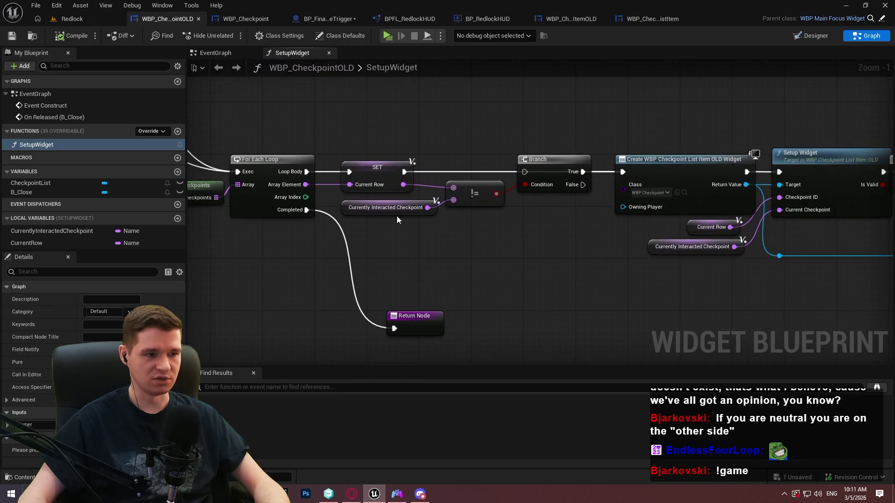
mouse_move(561, 248)
mouse_down()
mouse_move(630, 286)
mouse_move(616, 285)
mouse_move(630, 295)
mouse_up()
mouse_move(857, 260)
mouse_down()
mouse_move(487, 100)
mouse_move(495, 94)
mouse_up()
click(501, 84)
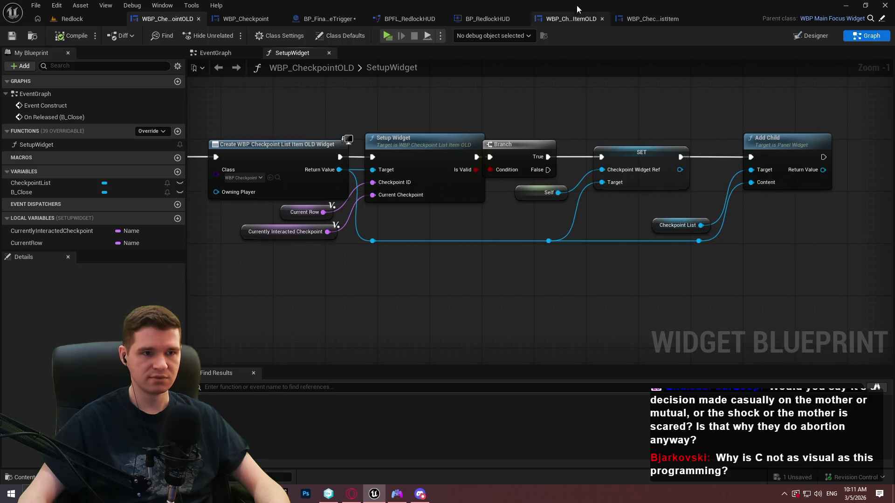
Step: Check WBP_Checkpoint's SET and Return Node, then bring up WBP_CheckpointListItem
click(322, 20)
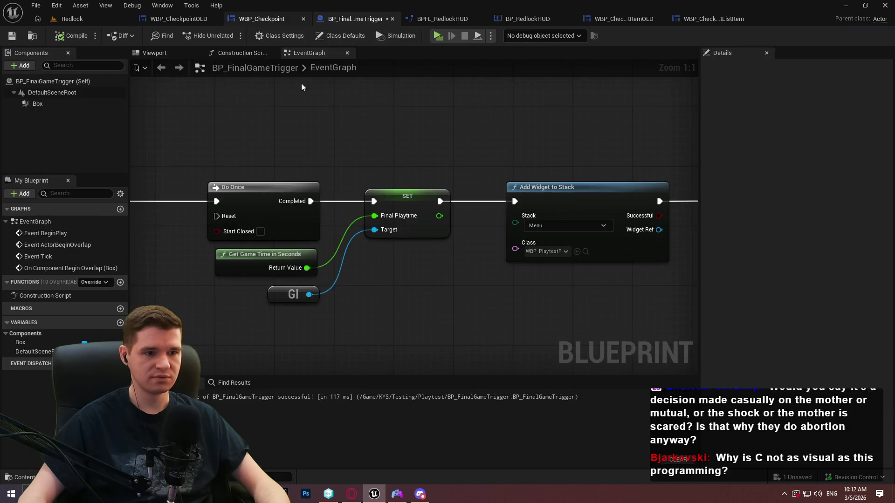
click(270, 21)
mouse_move(332, 96)
mouse_down()
mouse_move(765, 133)
mouse_move(293, 89)
mouse_up()
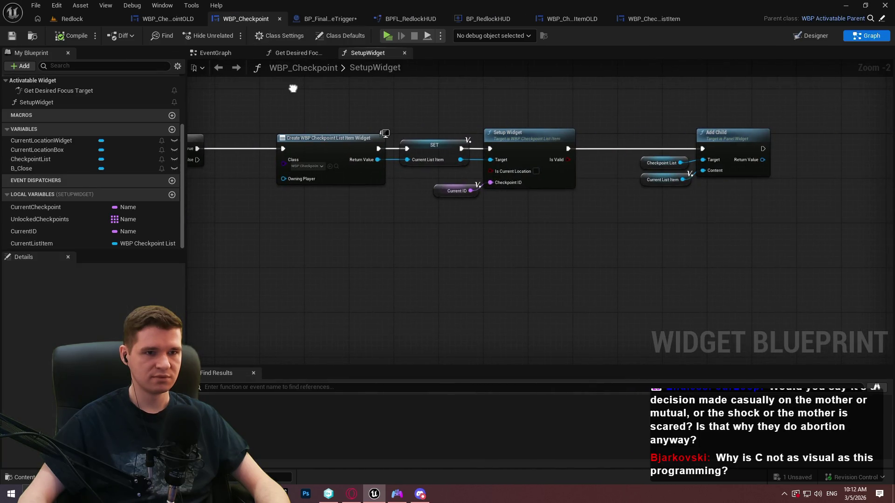
click(650, 20)
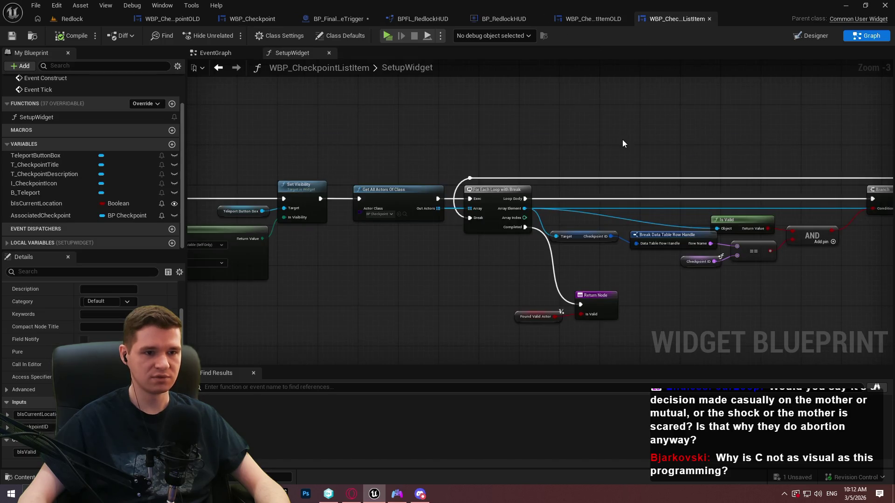
Step: Inspect the old list item's event graph around Checkpoint Widget Ref and Remove from Parent
click(812, 35)
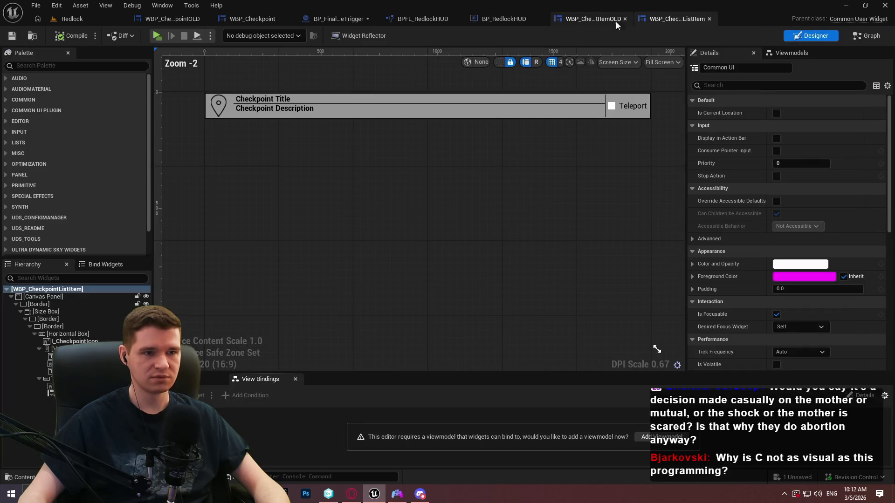
click(593, 20)
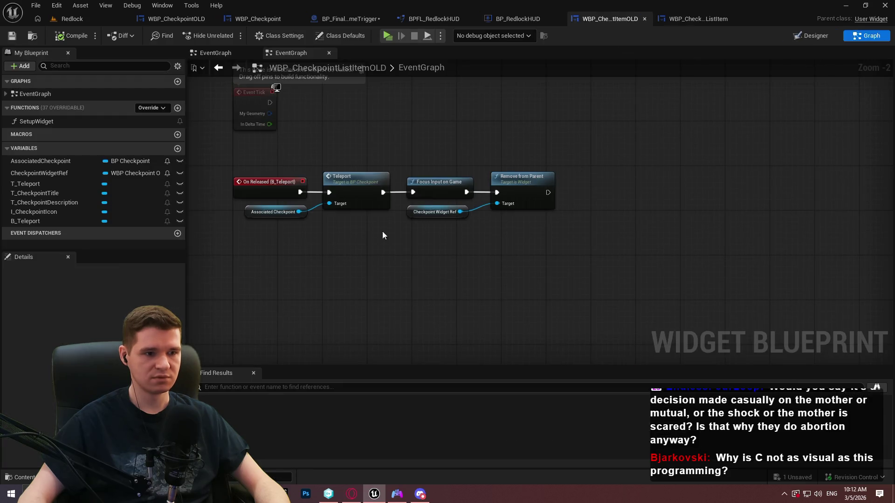
scroll(391, 229, up, 1)
drag(556, 213, 495, 206)
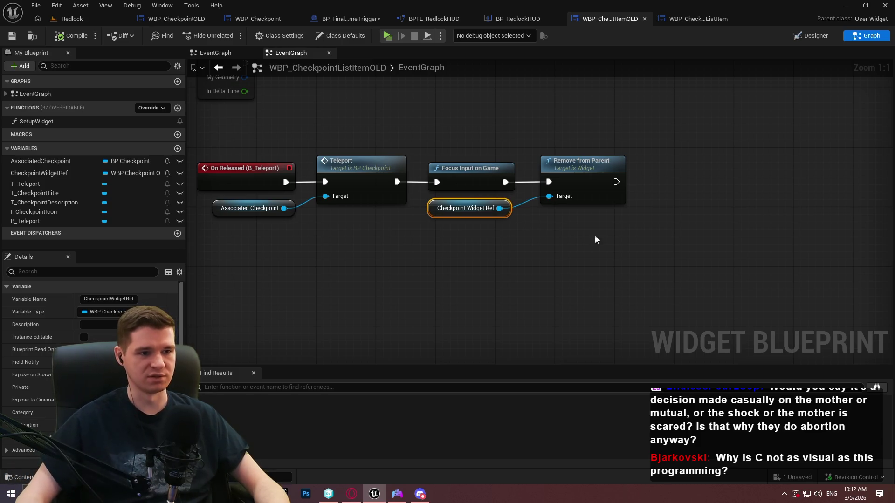
click(549, 247)
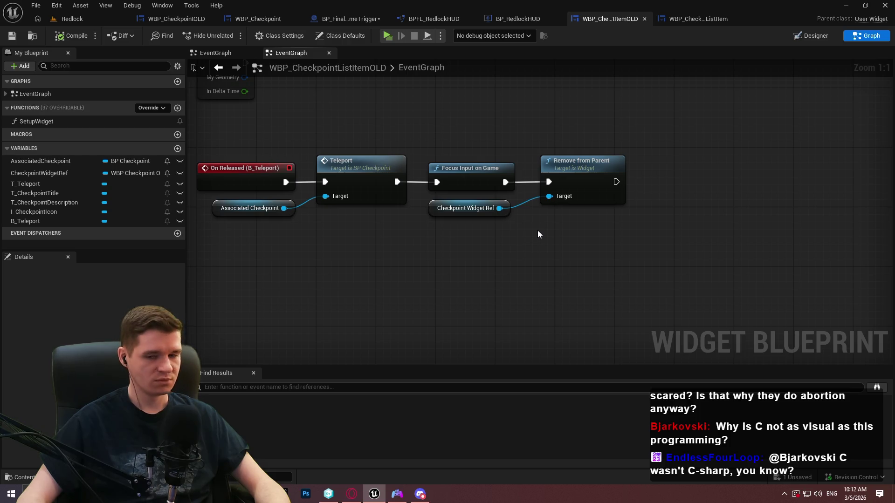
mouse_move(642, 218)
mouse_down()
mouse_move(494, 189)
mouse_move(480, 197)
mouse_up()
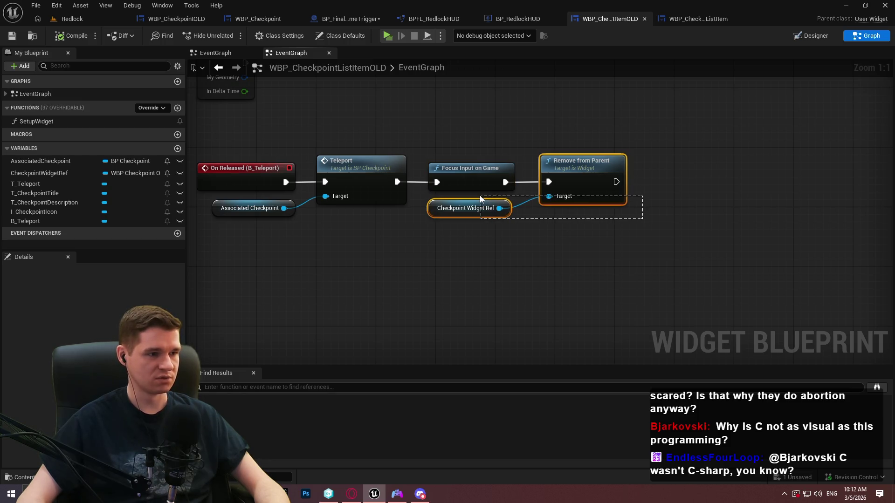
Step: Select and copy the Teleport call with its Associated Checkpoint target
drag(373, 226, 220, 199)
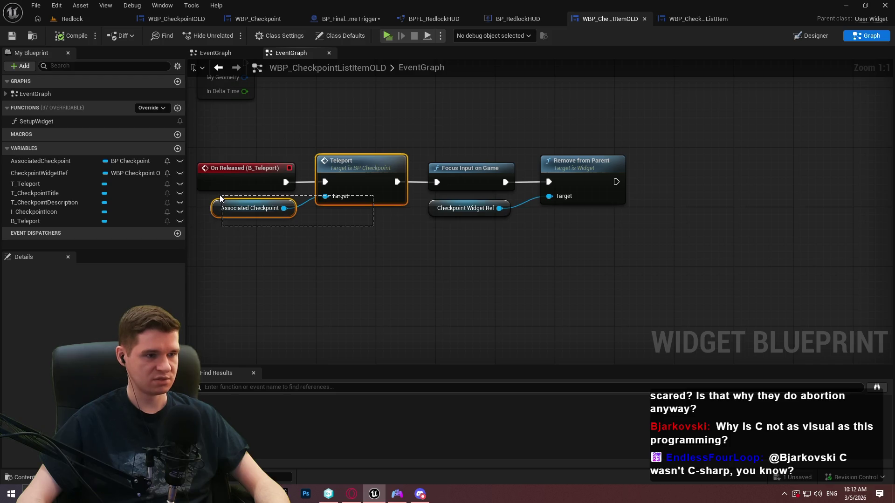
drag(220, 199, 221, 199)
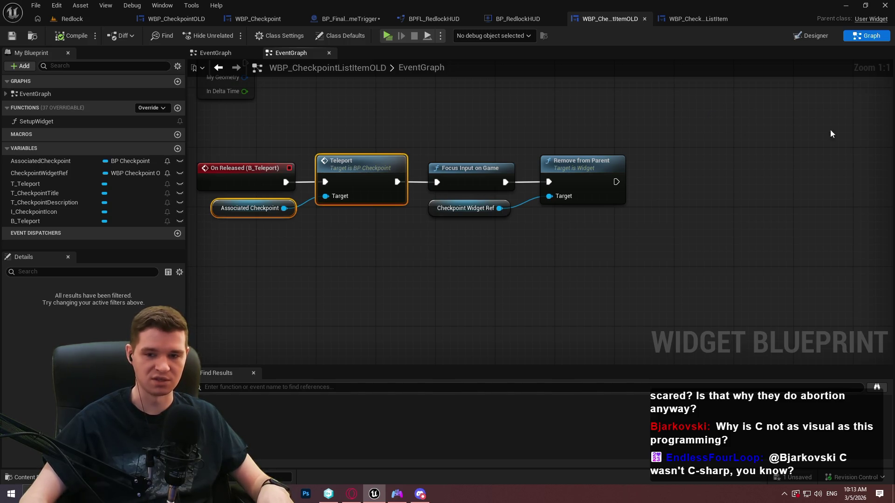
click(708, 21)
Step: Add B_Teleport's On Clicked event and paste in the Teleport and Associated Checkpoint nodes
click(863, 37)
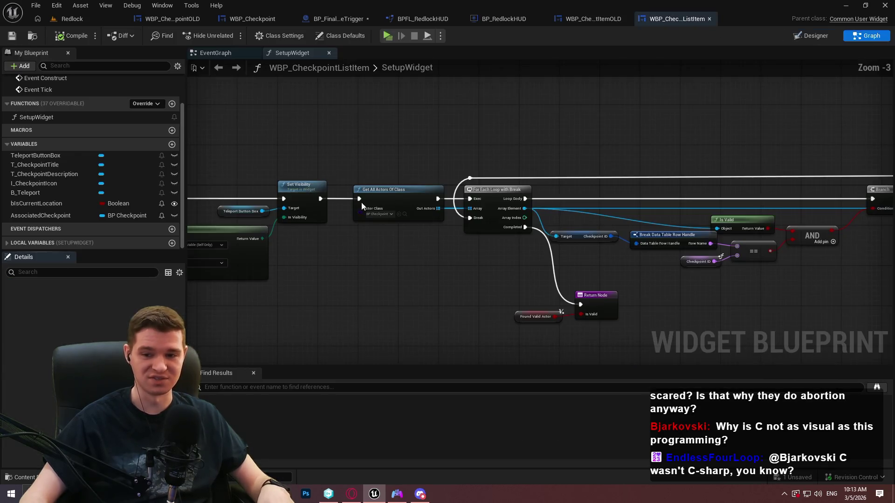
click(231, 53)
scroll(422, 185, up, 1)
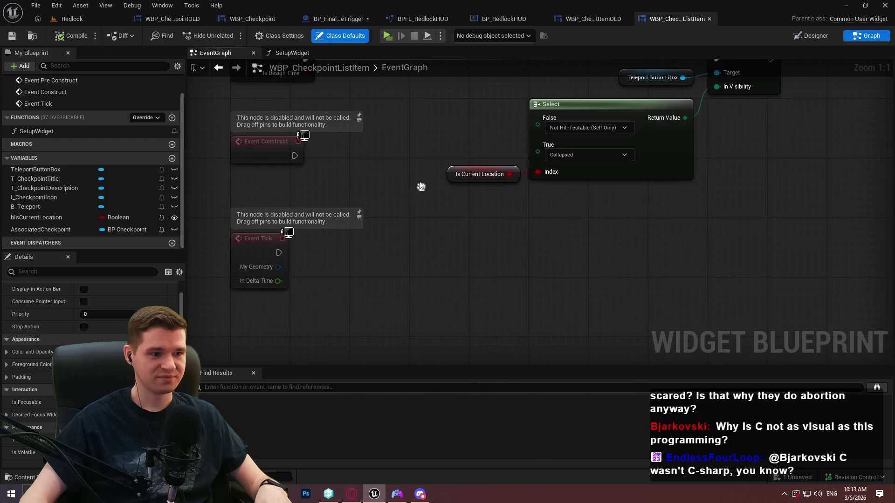
click(38, 207)
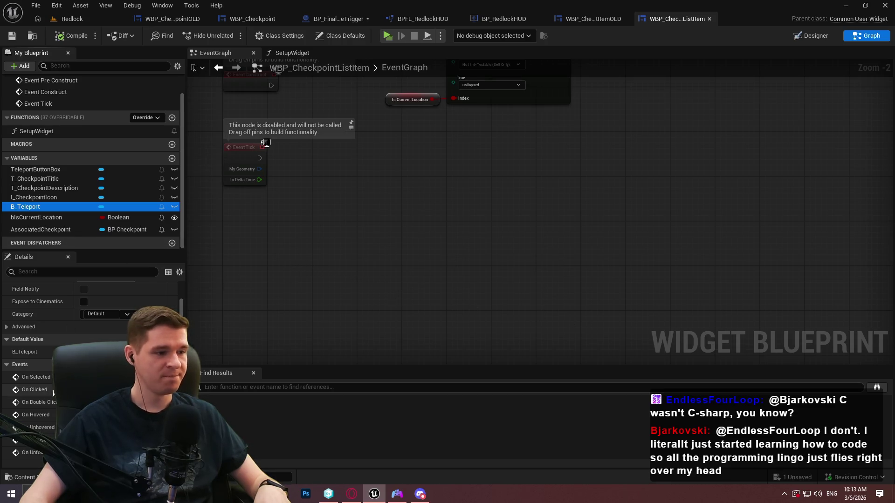
click(169, 389)
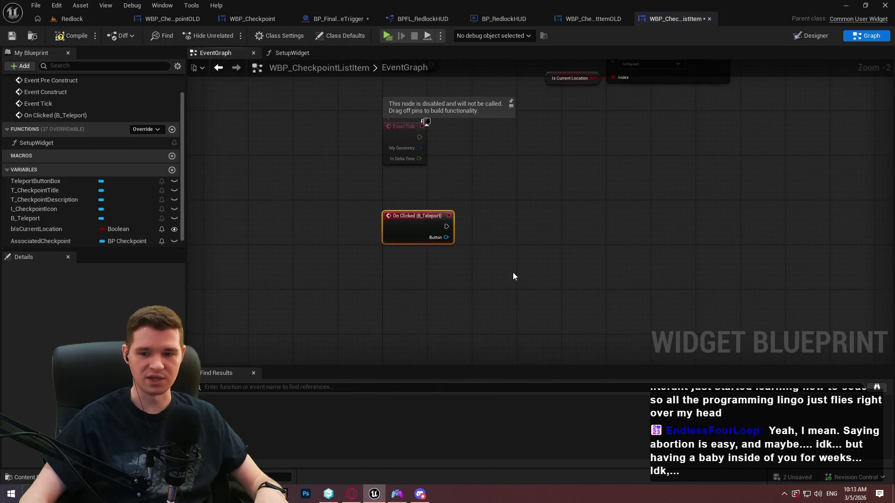
key(ctrl+v)
Step: Wire On Clicked into Teleport and line up Teleport and Associated Checkpoint beside it
click(520, 231)
scroll(515, 222, up, 2)
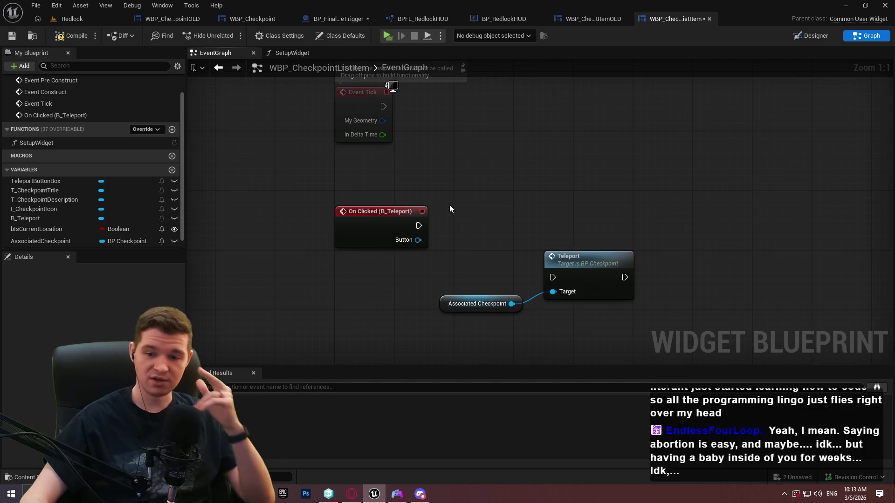
mouse_move(556, 278)
mouse_down()
mouse_move(418, 225)
mouse_move(380, 261)
mouse_up()
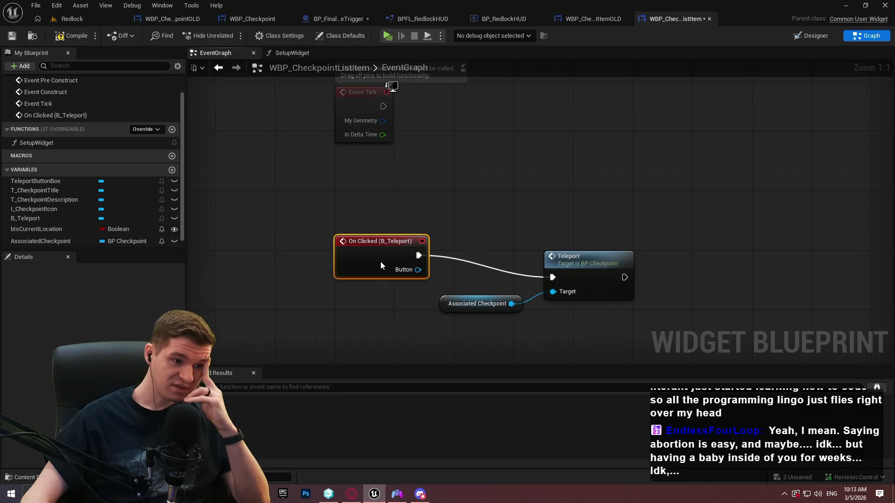
drag(598, 314, 512, 279)
drag(590, 273, 605, 258)
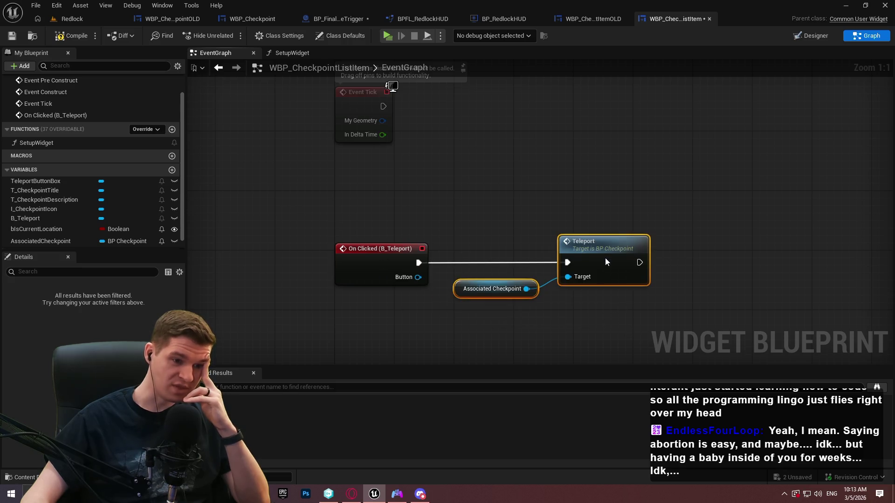
click(544, 300)
drag(532, 289, 547, 281)
click(579, 308)
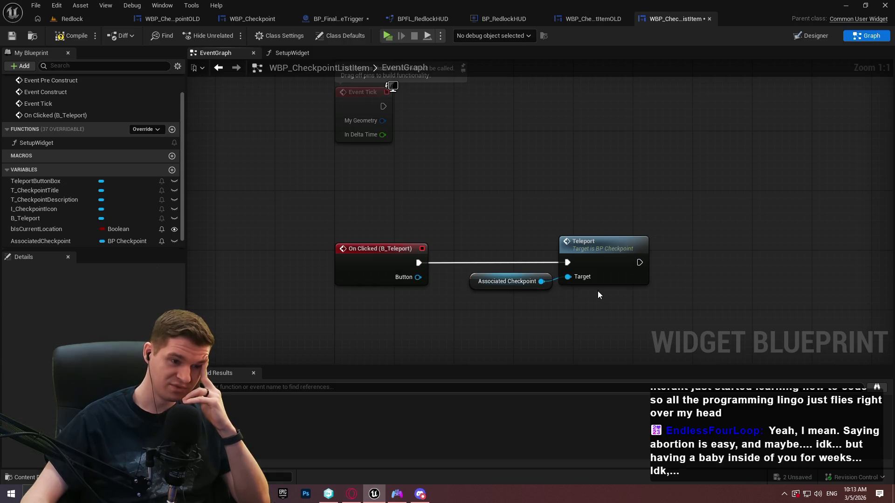
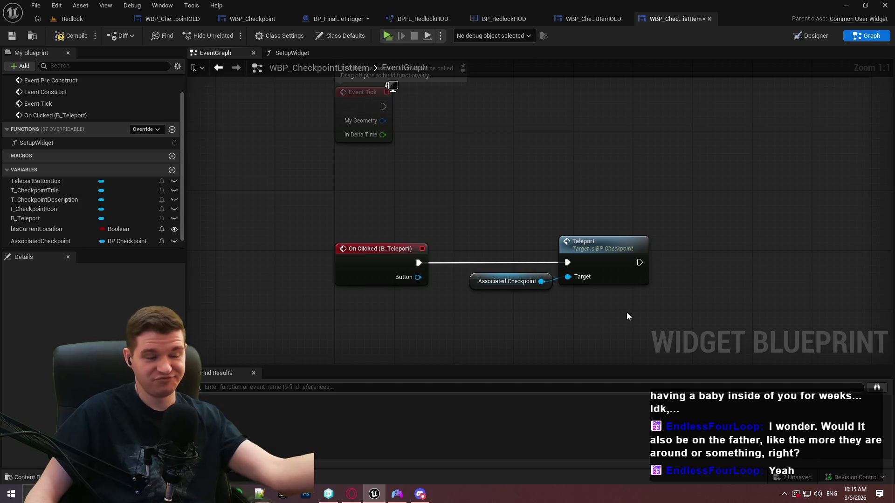
Step: Add a Find Parent Widget Of Type node beside the Teleport node
right_click(679, 293)
text(owner)
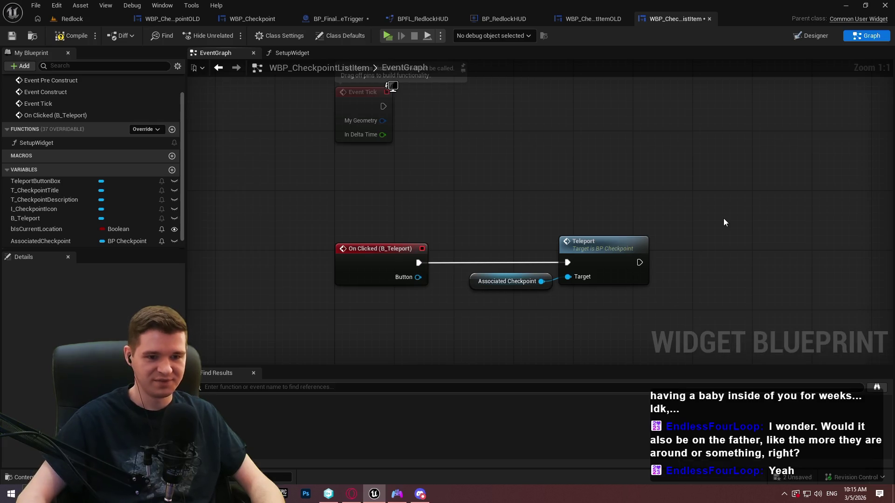
drag(723, 218, 444, 217)
right_click(429, 229)
text(get)
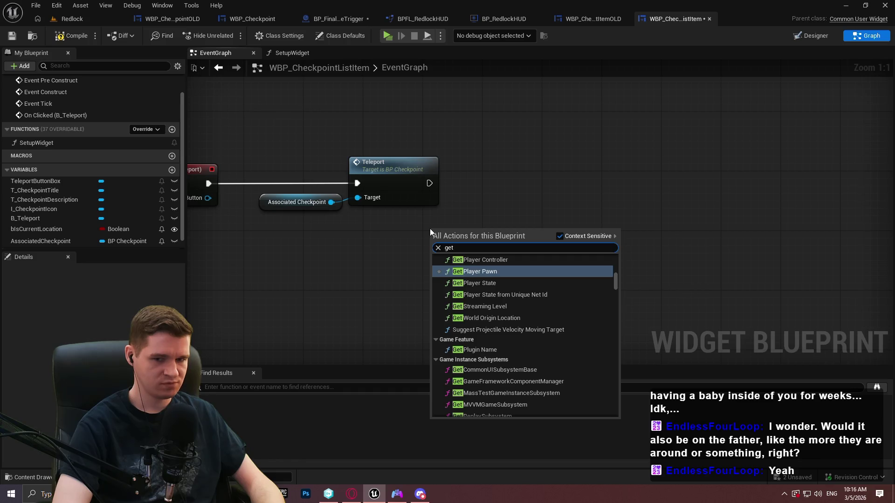
text( own)
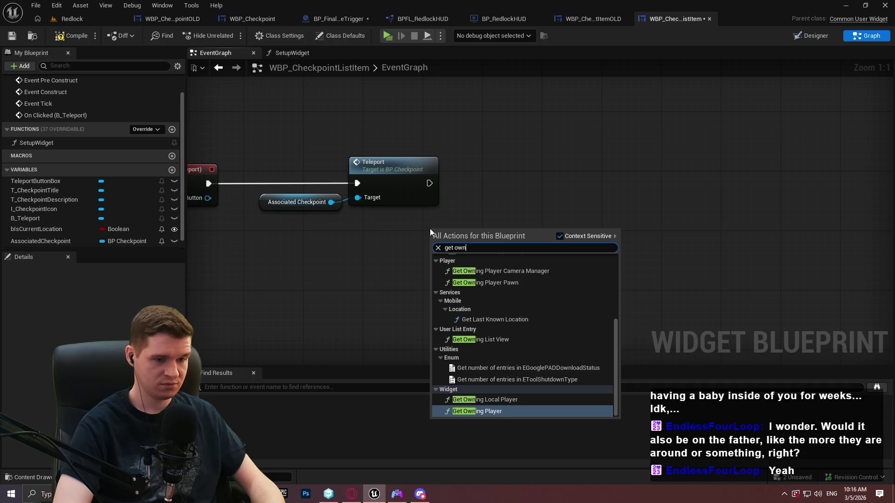
scroll(517, 309, up, 5)
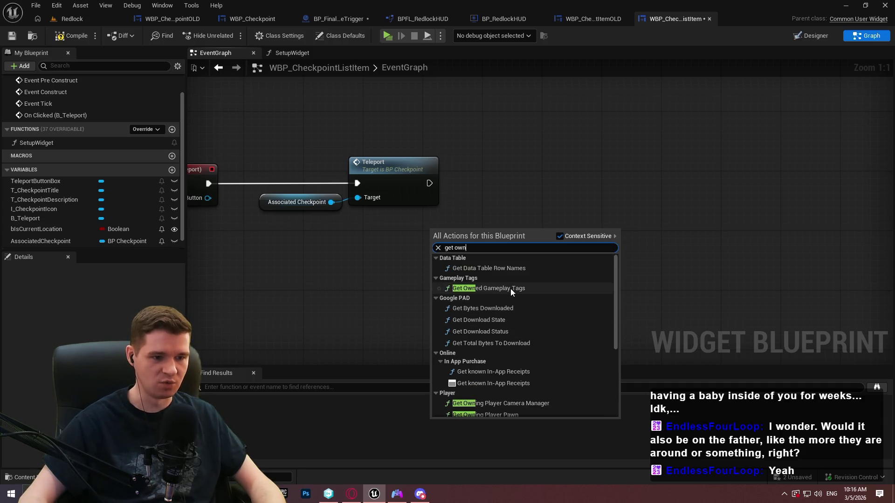
key(ctrl+a)
text(widget)
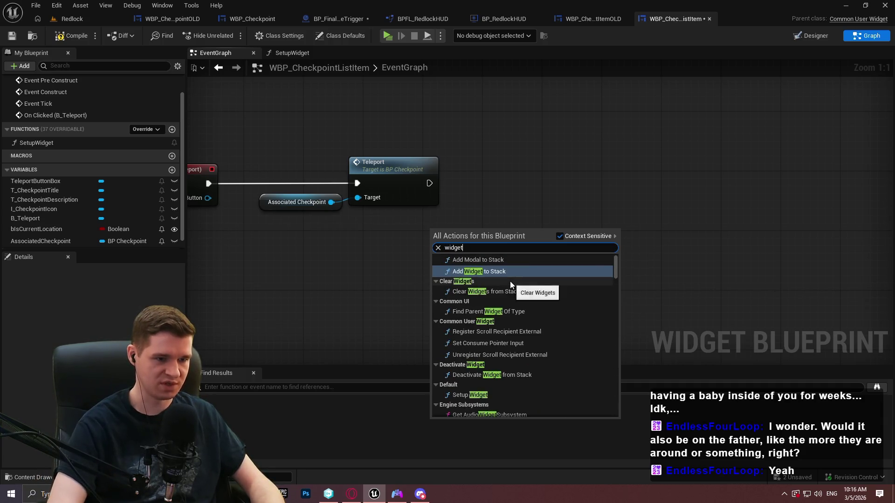
key(ctrl+a)
key(BackSpace)
text(find parent)
key(Return)
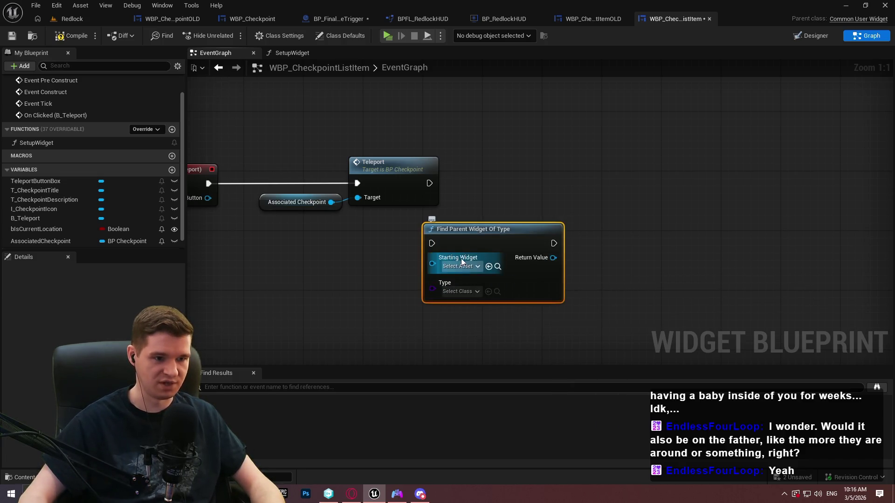
Step: Set Find Parent Widget Of Type's Starting Widget to Self and Type to WBP_ActivatableParent
drag(460, 260, 564, 230)
click(564, 236)
click(481, 241)
click(481, 240)
drag(536, 233, 446, 255)
text(self)
key(Return)
click(557, 250)
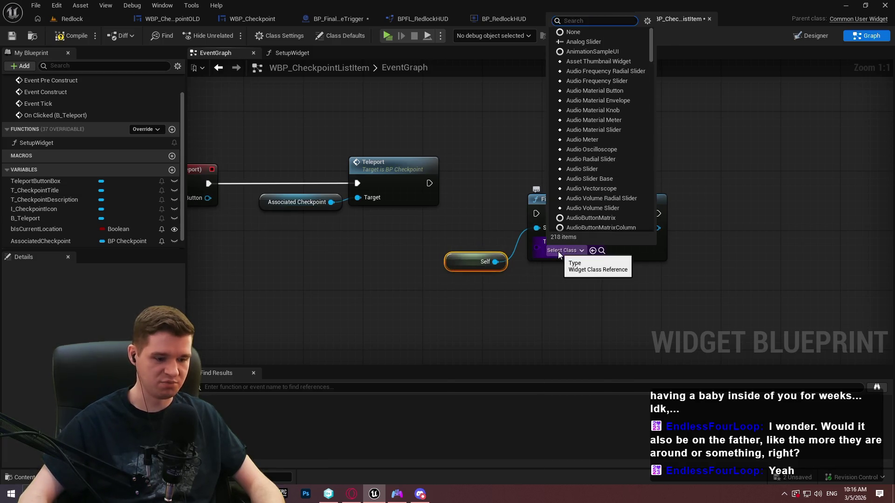
text(acti)
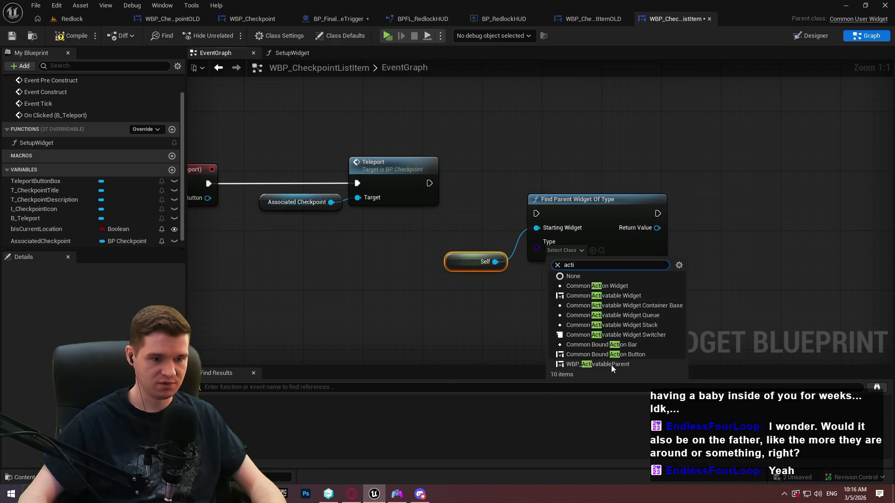
click(611, 364)
click(545, 276)
Step: Wire Teleport into Find Parent, then add Deactivate Widget from Stack on its Return Value
mouse_move(536, 213)
mouse_down()
mouse_move(451, 176)
mouse_move(429, 183)
mouse_up()
drag(594, 212, 638, 177)
drag(464, 262, 521, 203)
drag(466, 225, 540, 222)
text(deac)
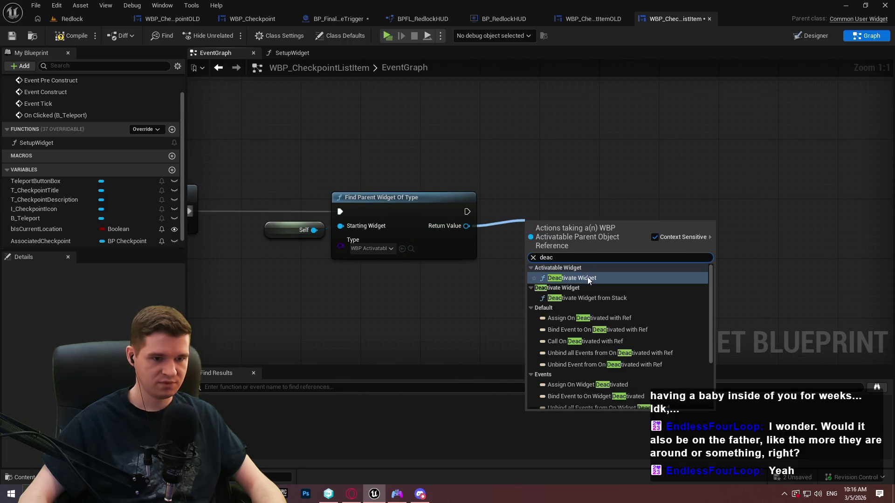
click(597, 297)
drag(538, 209, 532, 209)
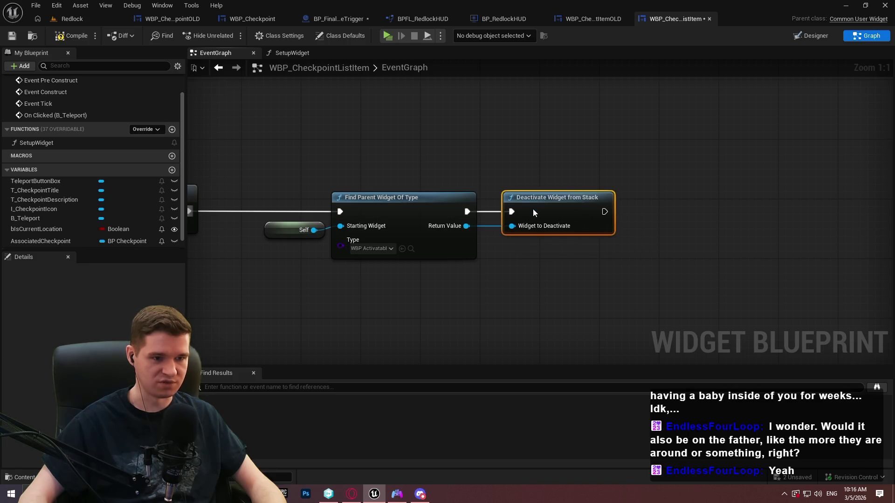
click(556, 253)
Step: Review the On Clicked (B_Teleport) chain and compile the checkpoint list item
scroll(543, 281, down, 1)
drag(544, 281, 719, 283)
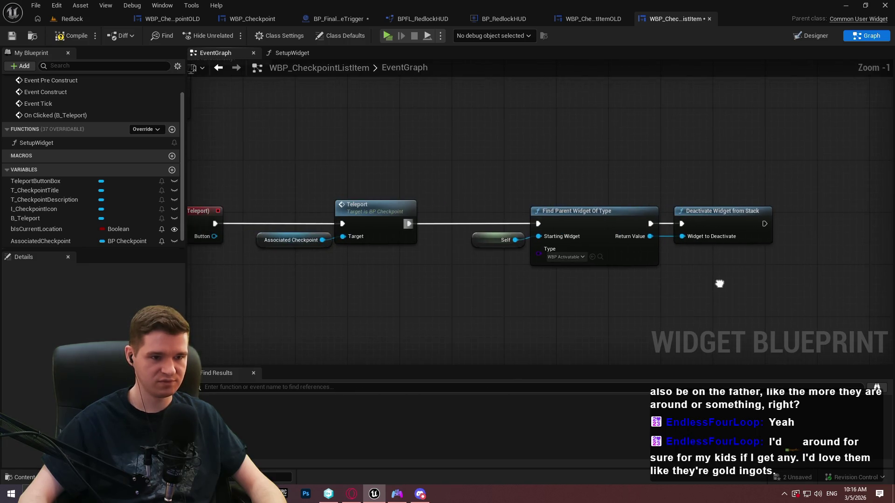
drag(562, 300, 656, 298)
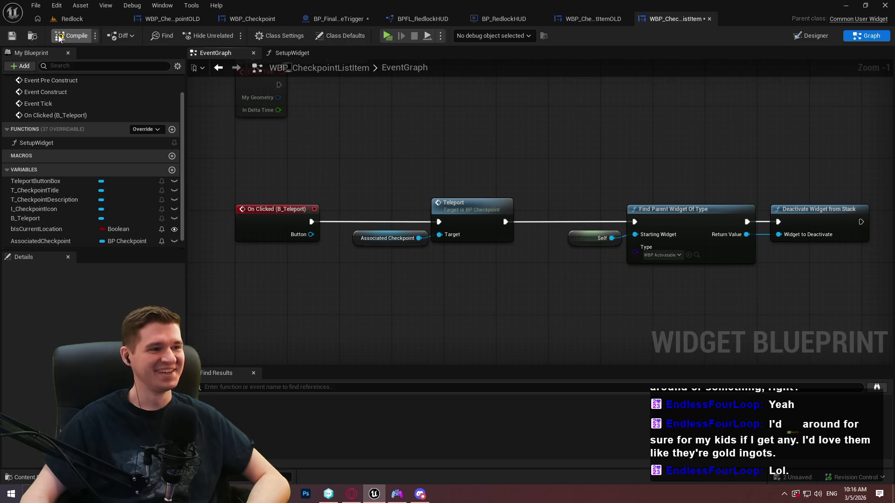
click(12, 36)
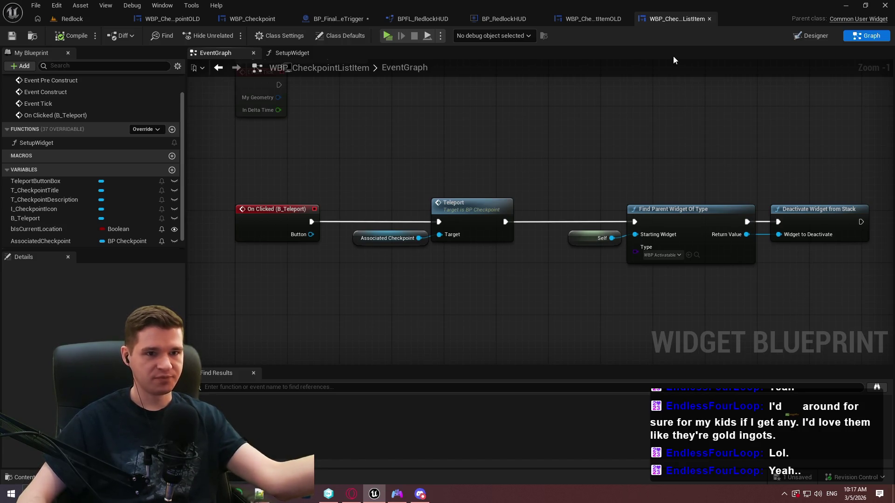
Step: Switch to the BP_FinalGameTrigger blueprint's event graph
click(330, 18)
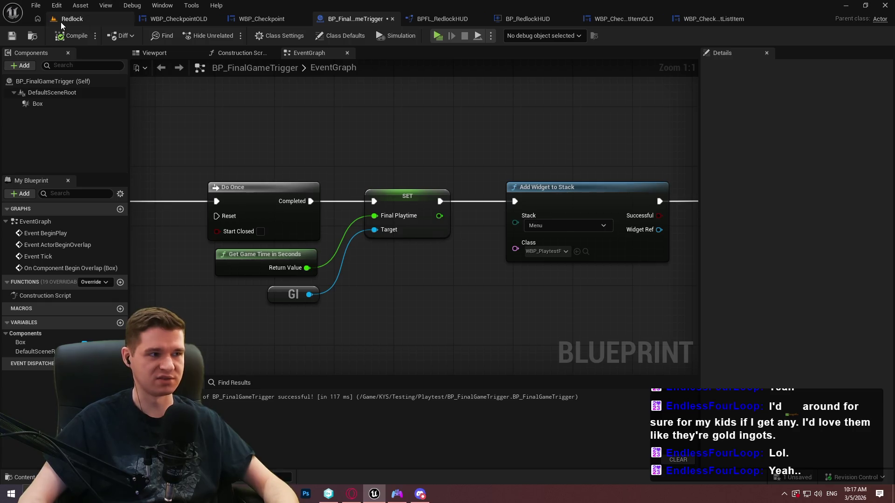
Step: Save all assets, check the trigger's closing Destroy Actor, and return to WBP_CheckpointListItem
click(35, 5)
click(60, 72)
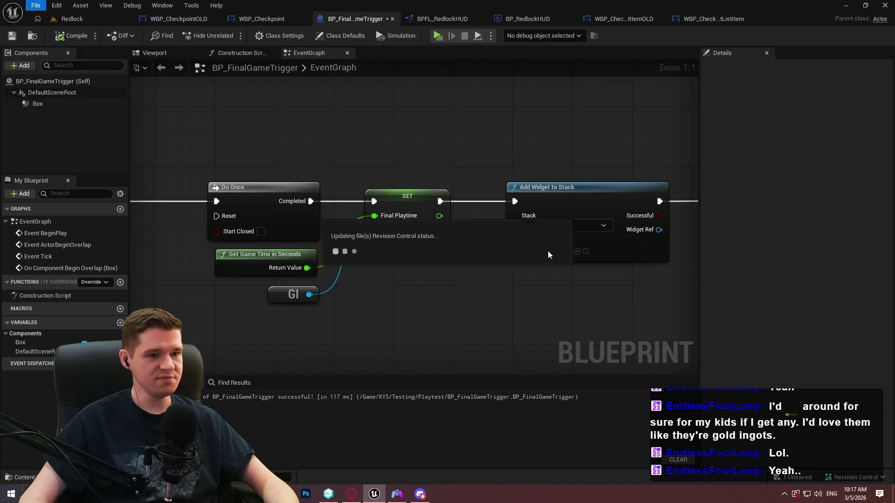
scroll(567, 301, down, 2)
scroll(335, 264, up, 2)
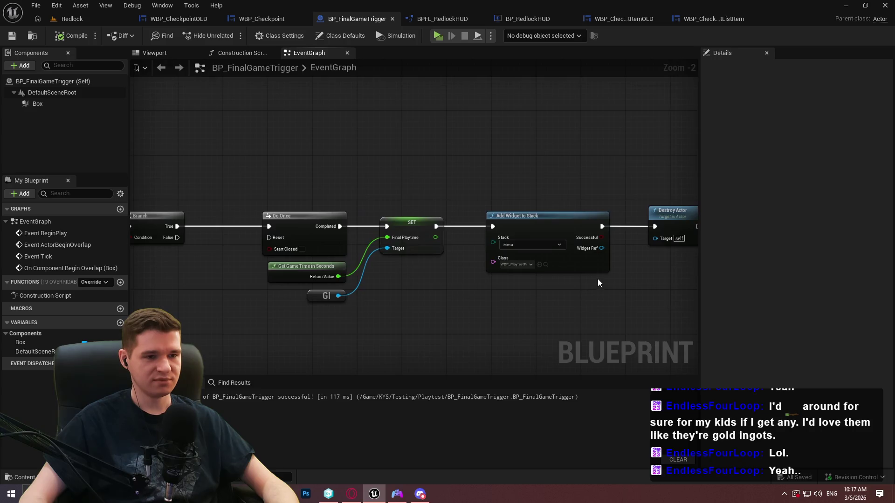
drag(605, 292, 475, 285)
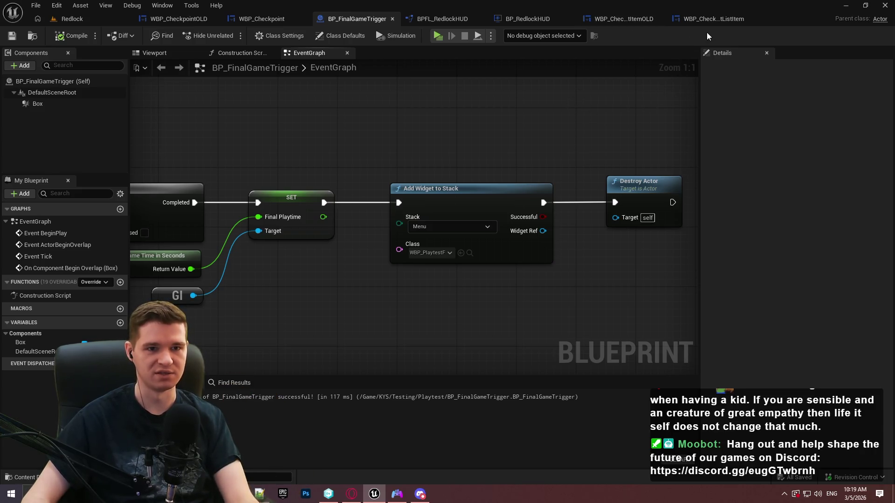
click(714, 21)
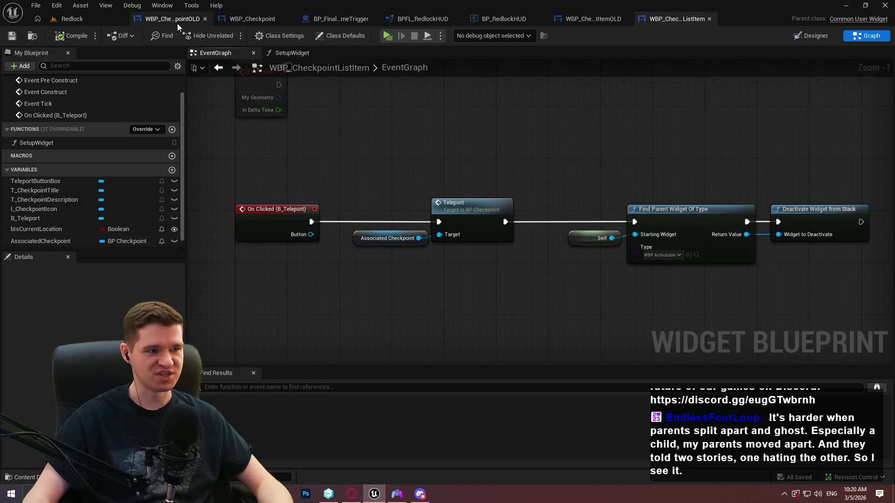
Step: Compare the list item, BPFL_RedlockHUD AddWidgetToStack and WBP_CheckpointOLD SetupWidget graphs
click(583, 18)
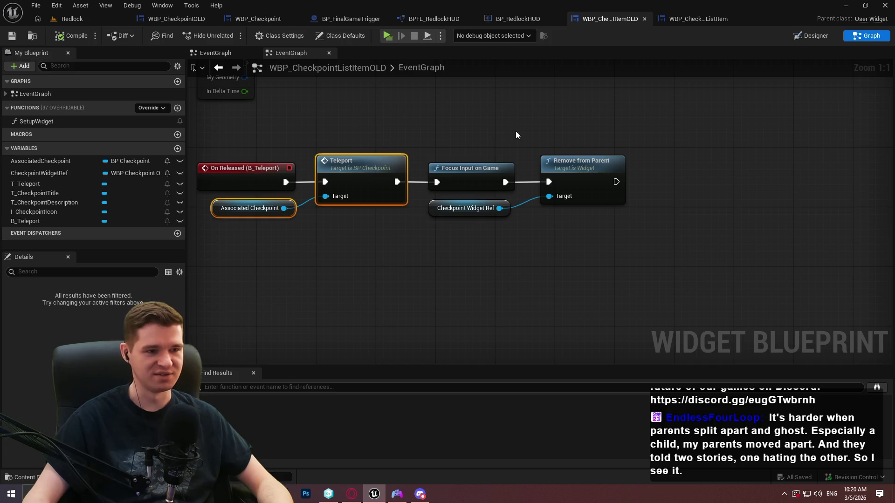
click(433, 19)
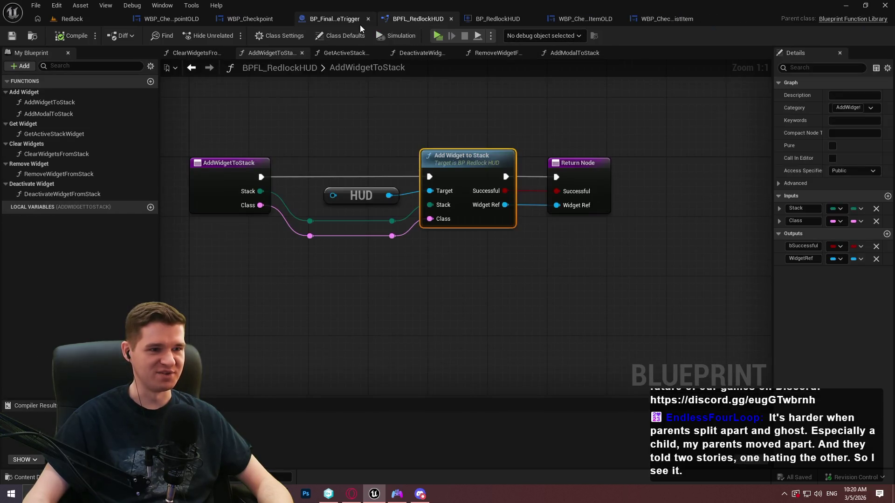
click(352, 21)
click(253, 20)
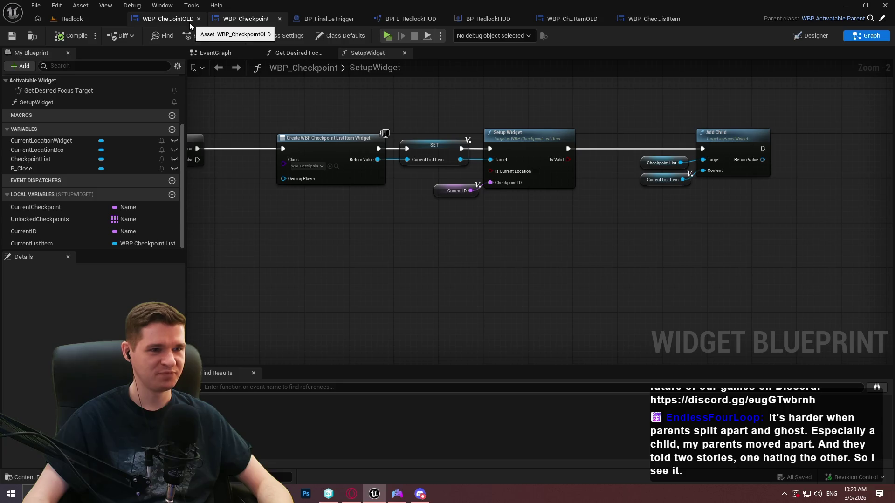
click(176, 21)
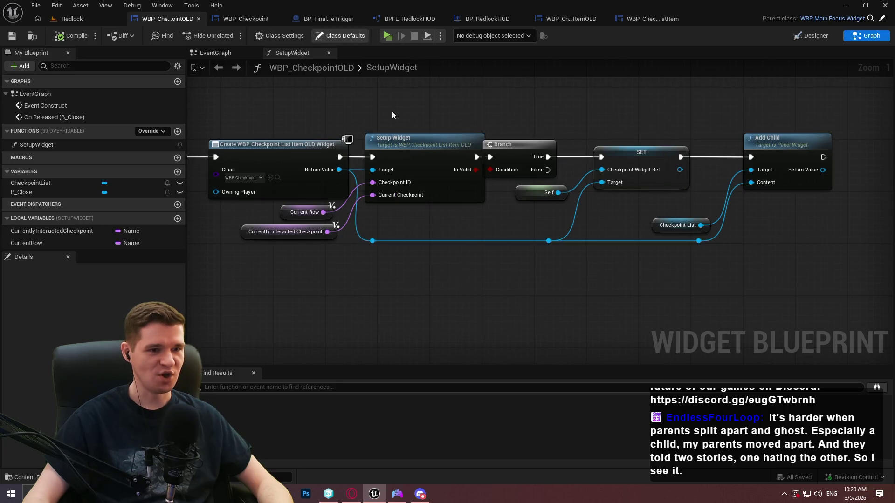
drag(475, 140, 703, 169)
Step: Review WBP_Checkpoint's SetupWidget and event graphs, then return to the Redlock level editor
click(245, 19)
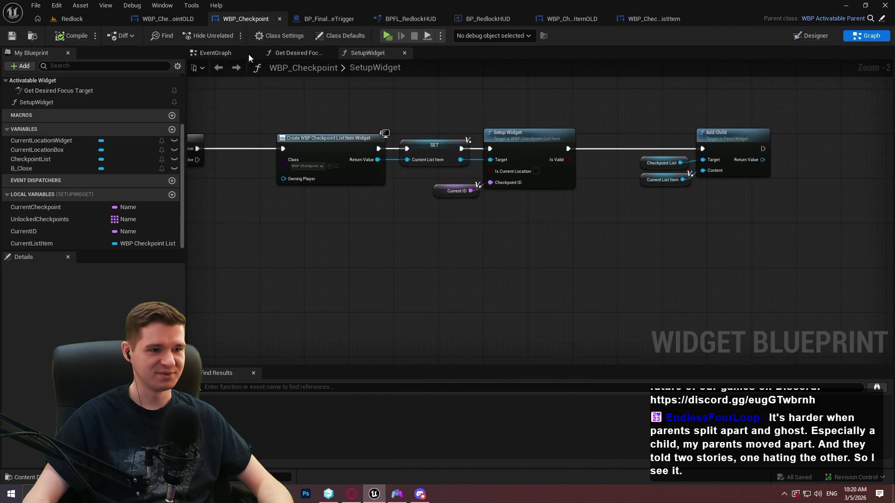
click(654, 18)
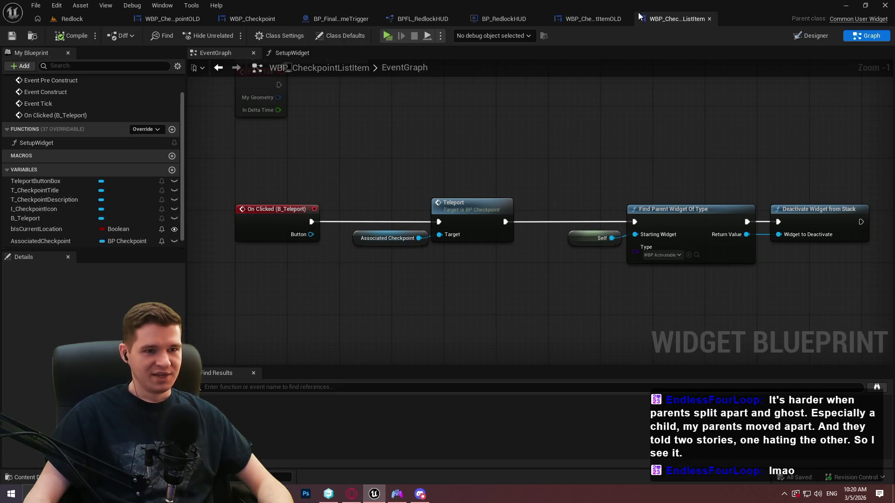
click(261, 24)
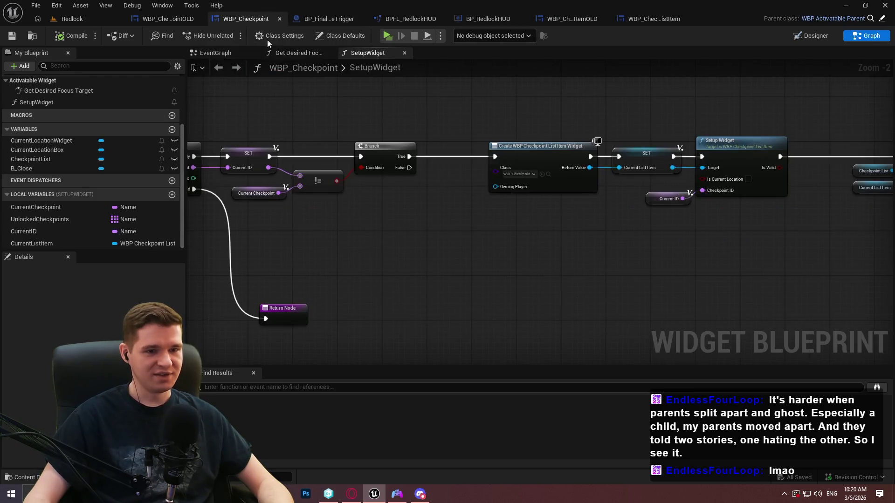
click(202, 55)
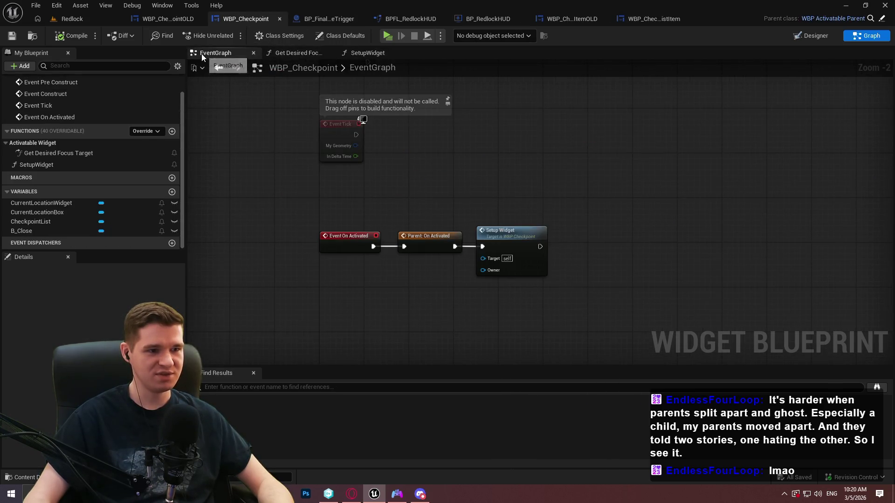
click(70, 19)
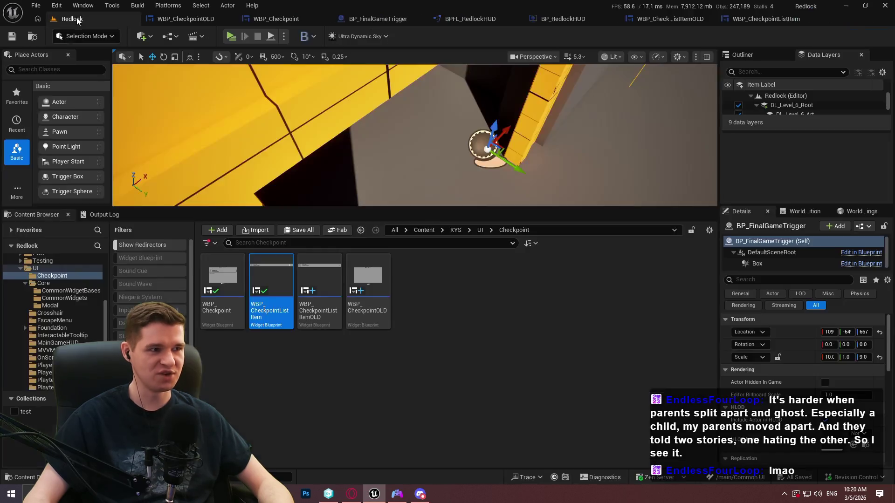
Step: Search 'che' from the Content root and open BP_Checkpoint
click(423, 229)
text(che)
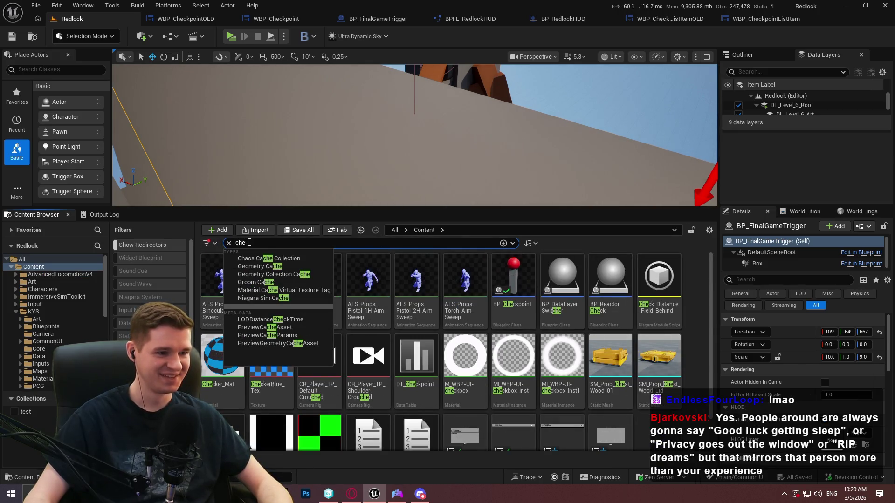
click(501, 314)
double_click(500, 313)
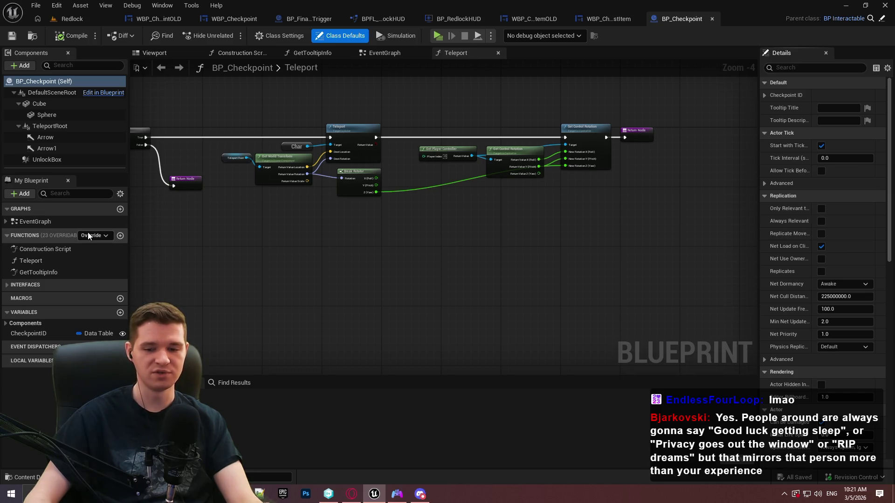
Step: Bring up the EventGraph's Event Interact chain, discarding a mistaken Add Modal to Stack node
mouse_move(470, 262)
mouse_down()
mouse_move(713, 283)
mouse_move(698, 289)
mouse_up()
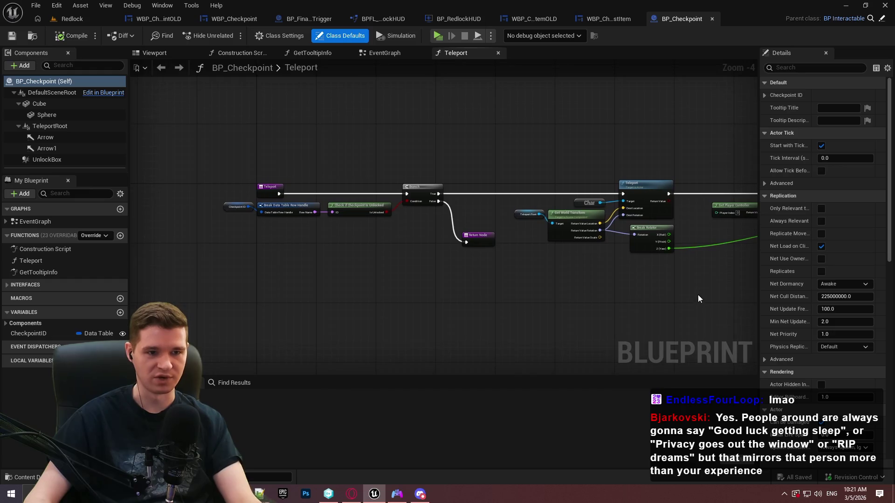
click(384, 53)
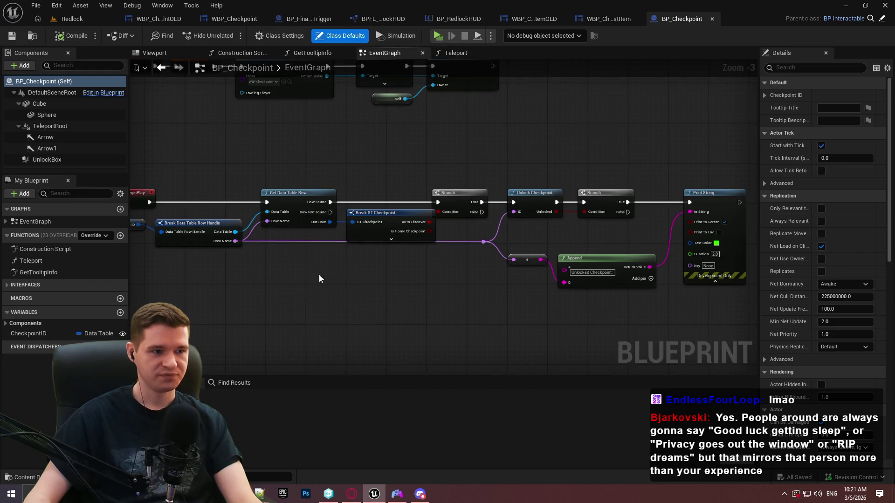
drag(463, 132, 511, 266)
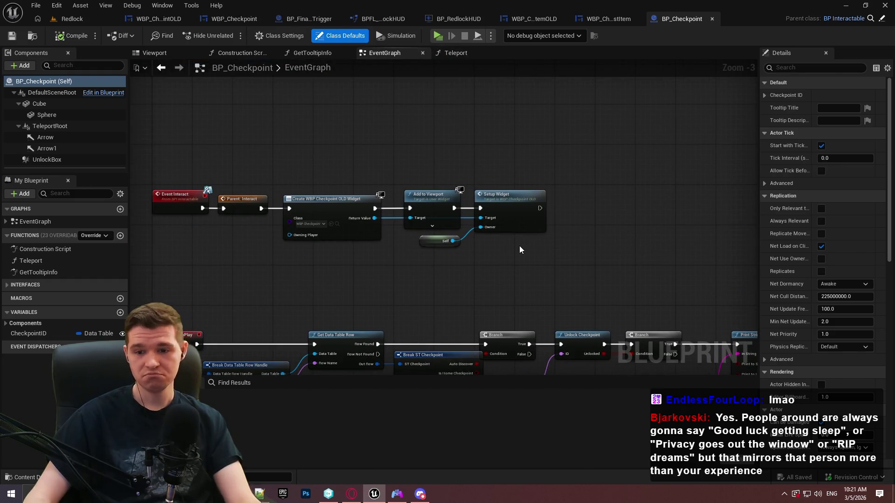
right_click(410, 298)
text(add m)
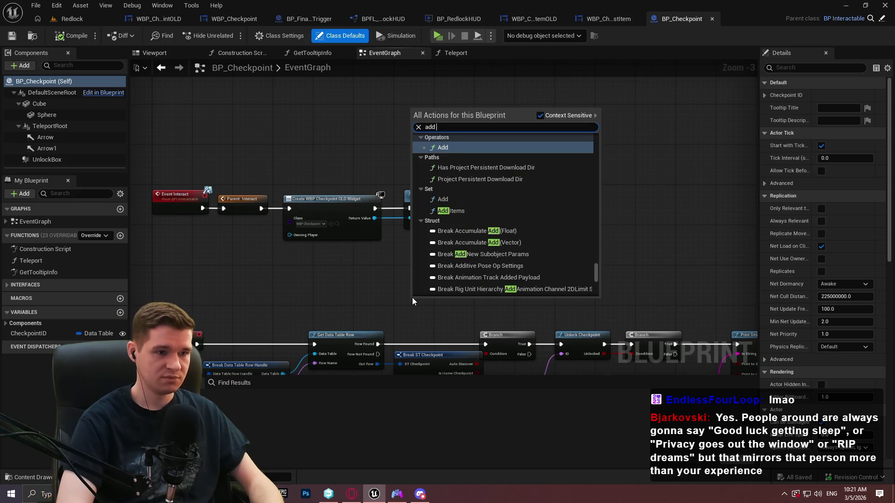
key(BackSpace)
text(widget)
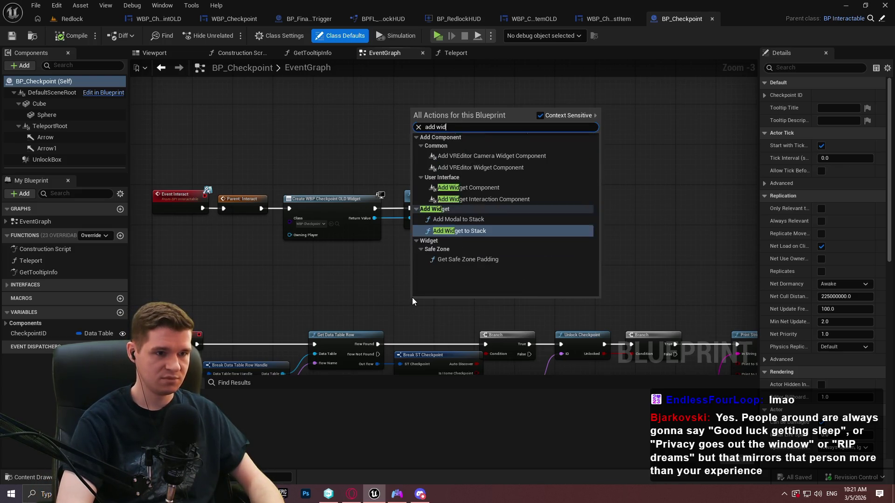
key(Up)
key(Return)
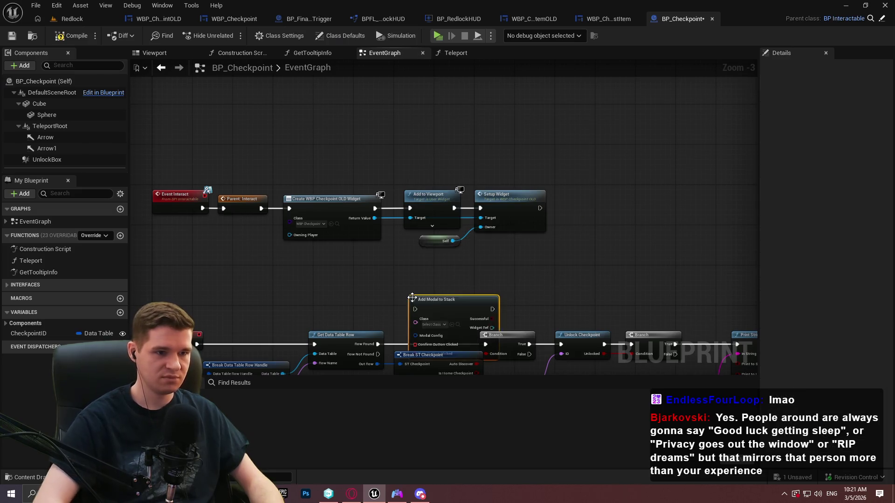
mouse_move(452, 305)
mouse_down()
mouse_move(409, 116)
mouse_move(369, 90)
mouse_move(357, 286)
mouse_move(345, 57)
mouse_move(335, 169)
mouse_up()
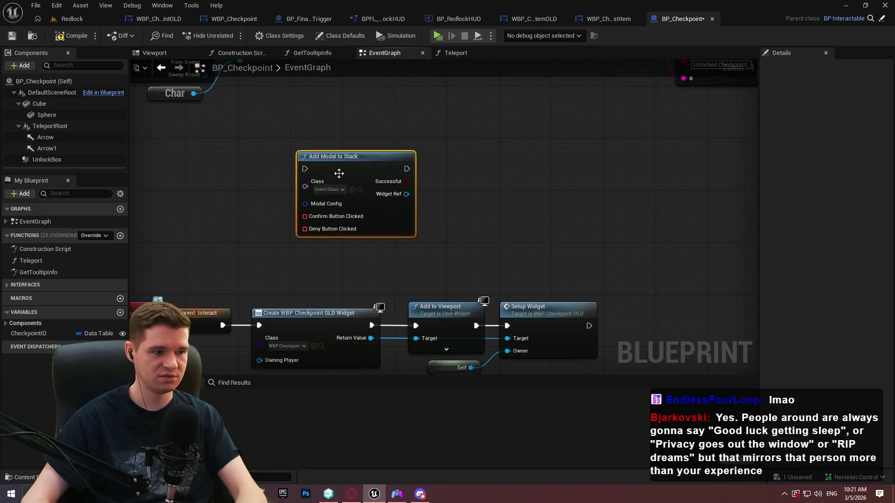
key(Delete)
Step: Add an Add Widget to Stack node with Stack Menu and class WBP_Checkpoint
right_click(359, 213)
text(add widget to)
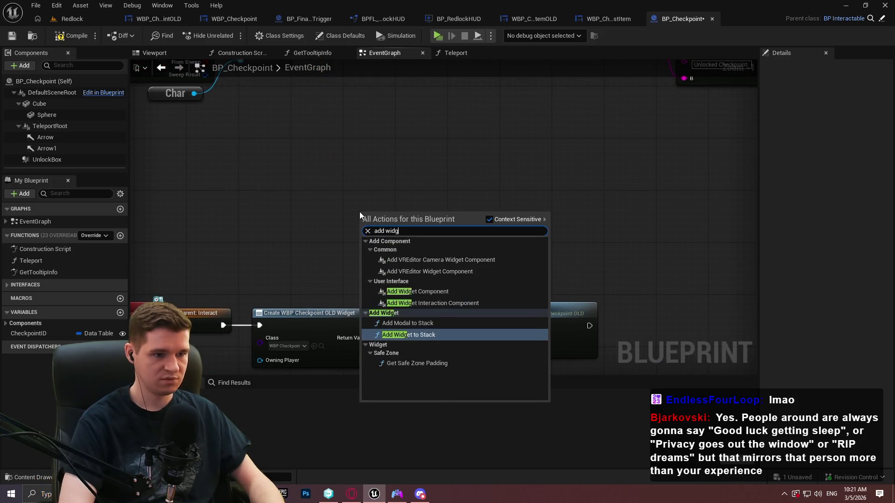
key(Return)
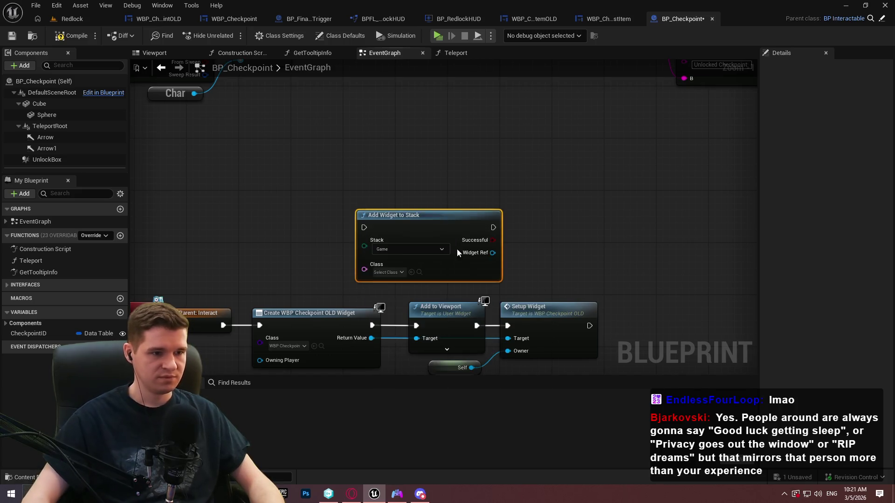
click(413, 249)
click(393, 272)
click(389, 272)
click(427, 327)
drag(438, 259, 402, 227)
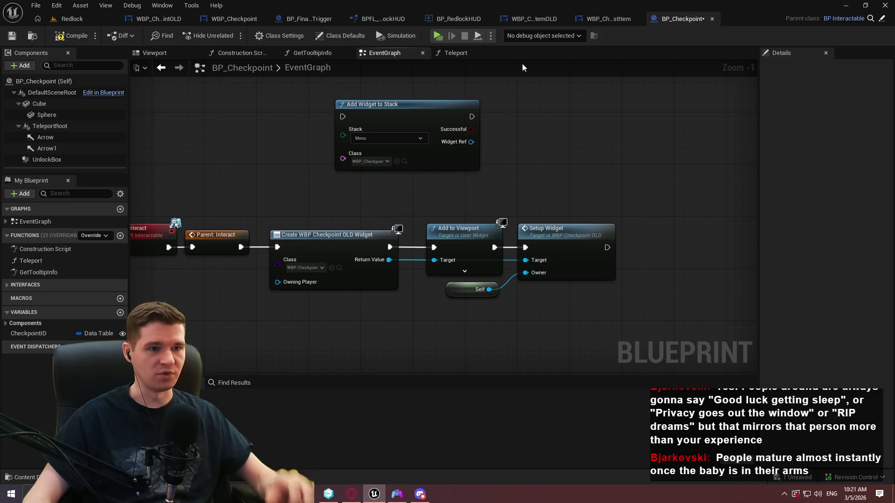
Step: Remove the Setup Widget call from WBP_Checkpoint's activation and save the widget
click(231, 19)
drag(546, 180, 517, 284)
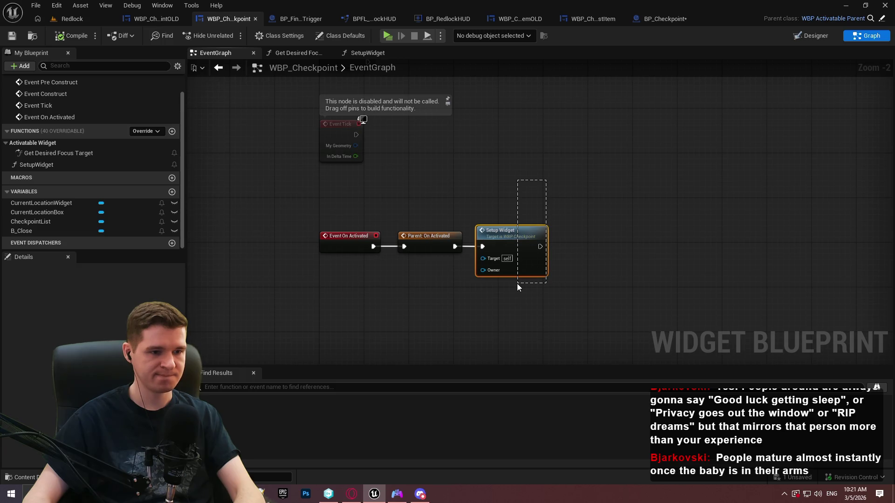
key(Delete)
click(12, 35)
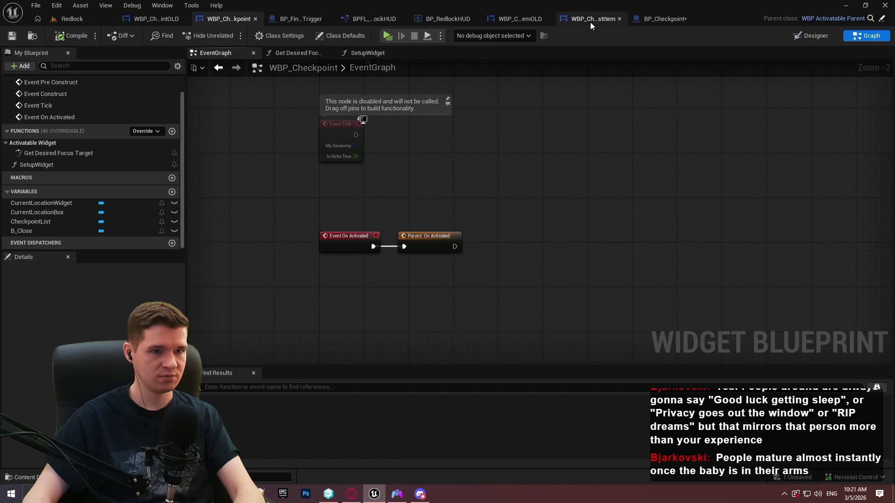
Step: Cast Add Widget to Stack's Widget Ref to WBP_Checkpoint
click(660, 21)
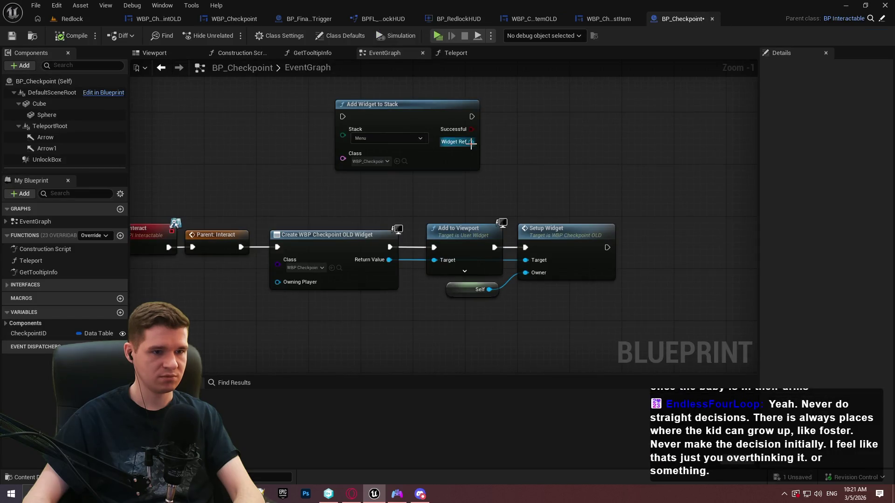
drag(470, 142, 536, 134)
text(setup)
click(514, 136)
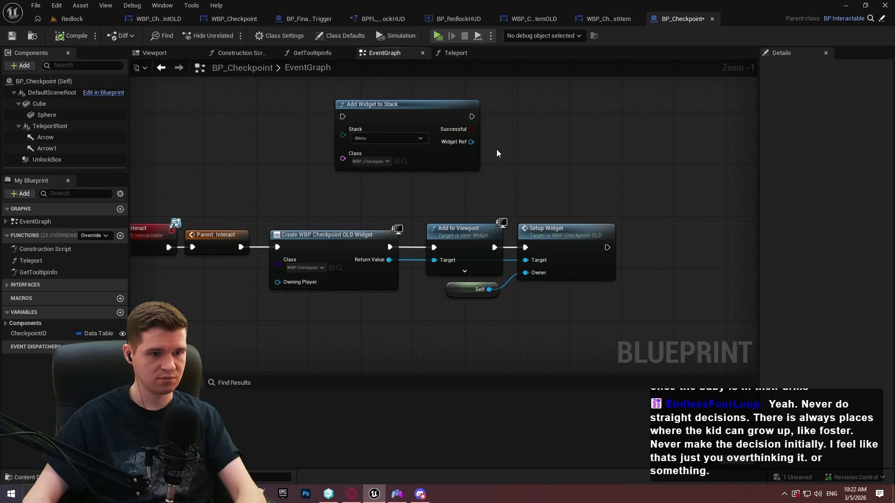
drag(471, 142, 497, 134)
text(c)
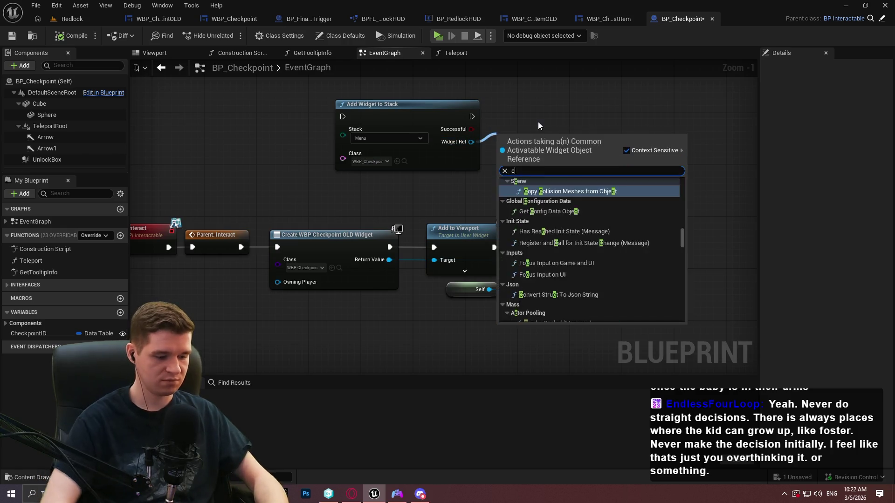
text(ast to wbp_check)
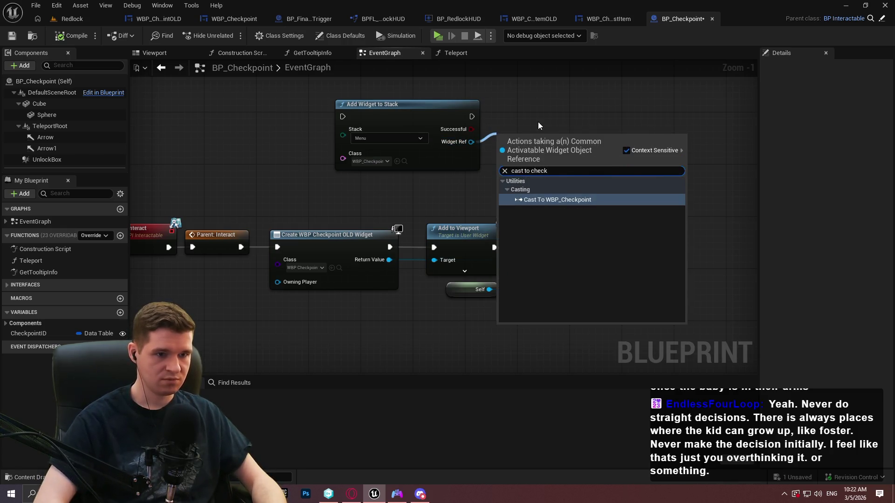
key(Return)
drag(531, 136, 538, 104)
click(541, 150)
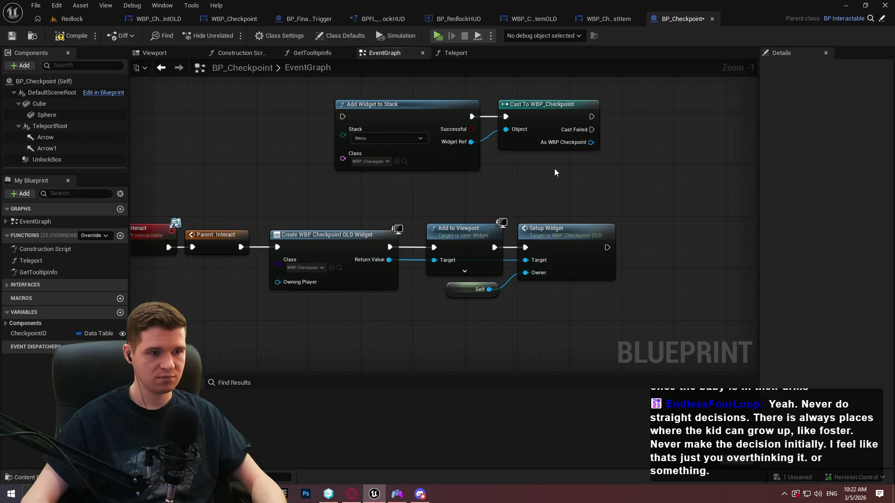
Step: Call Setup Widget on the cast result with Self as Owner
drag(591, 142, 630, 134)
text(setup)
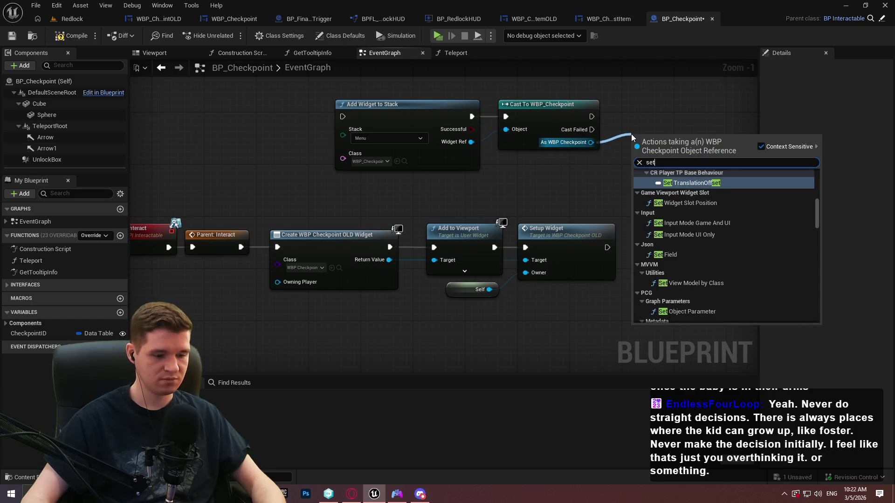
key(Return)
mouse_move(665, 146)
mouse_down()
mouse_move(659, 105)
mouse_move(645, 106)
mouse_up()
drag(623, 142, 583, 185)
text(self)
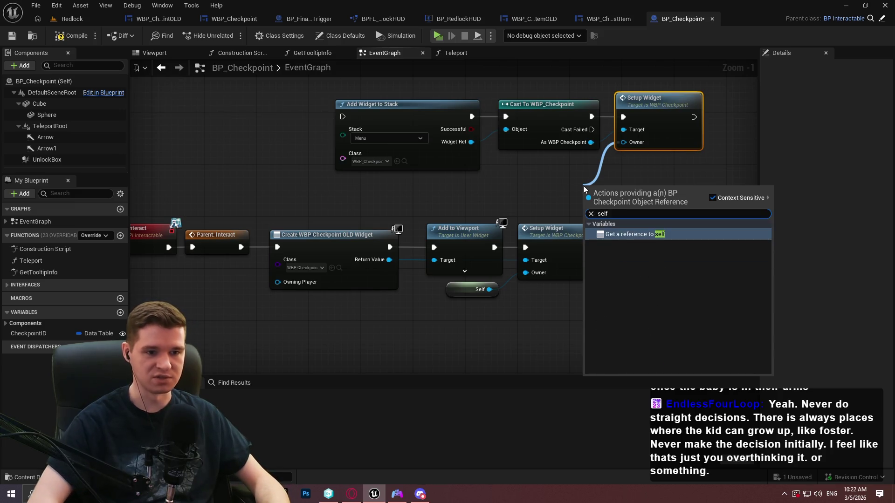
key(Return)
drag(601, 186, 553, 156)
click(655, 174)
Step: Wire Parent: Interact into the new chain, delete the old creation nodes, compile and save
mouse_move(343, 117)
mouse_down()
mouse_move(260, 196)
mouse_move(246, 249)
mouse_move(236, 252)
mouse_move(343, 115)
mouse_up()
key(Escape)
mouse_move(620, 312)
mouse_down()
mouse_move(419, 219)
mouse_move(265, 216)
mouse_up()
key(Delete)
drag(705, 208, 377, 113)
mouse_move(353, 151)
mouse_down()
mouse_move(333, 230)
mouse_move(306, 239)
mouse_up()
click(200, 153)
click(69, 36)
key(ctrl+s)
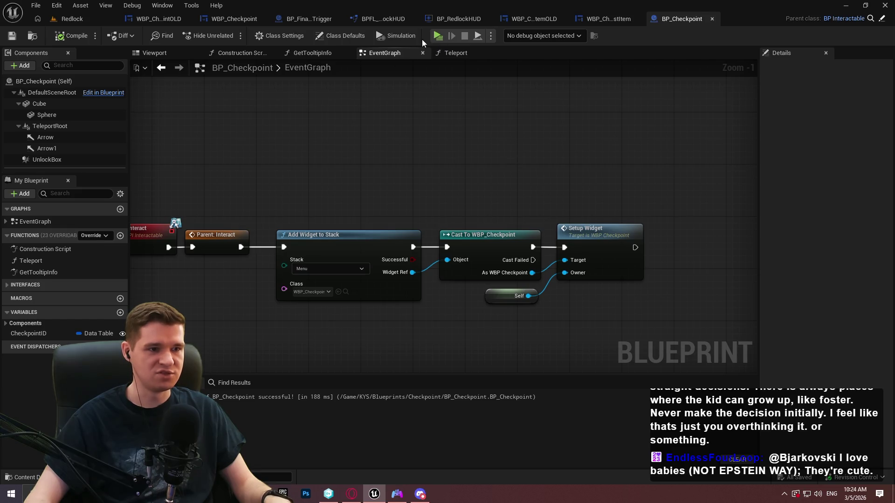
Step: Start a Play-In-Editor session of Redlock
click(437, 36)
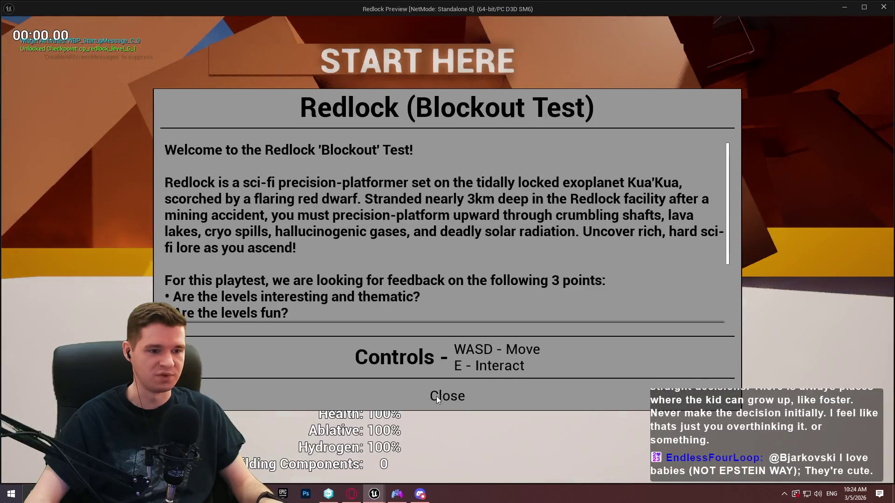
click(434, 395)
key(w)
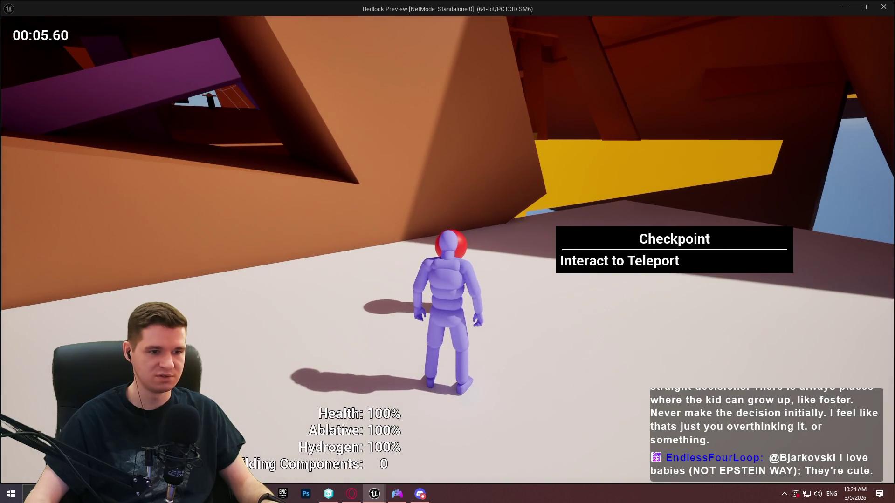
key(e)
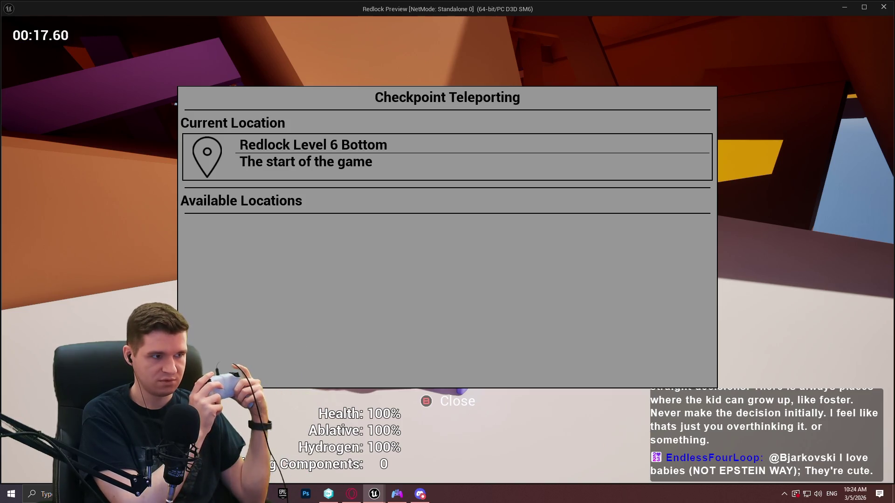
key(Escape)
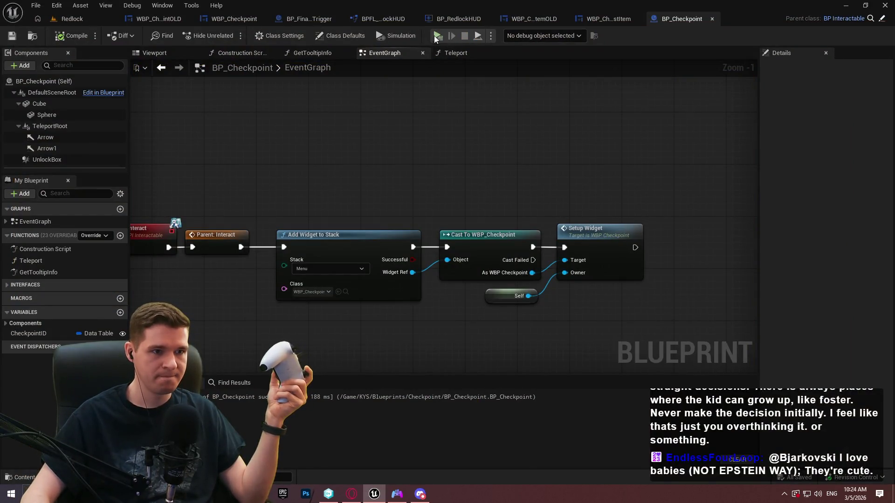
Step: Browse to KYS/Inputs/Interaction and open IA_Interact and IMC_Interaction
click(115, 22)
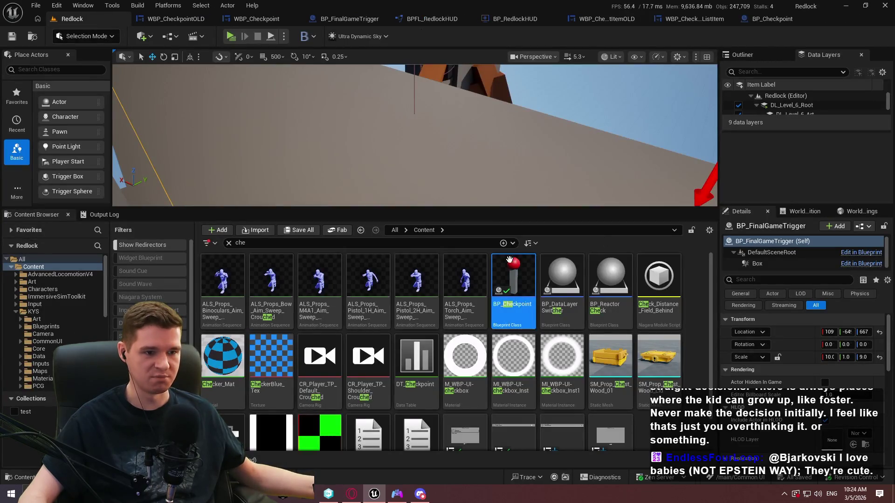
click(228, 243)
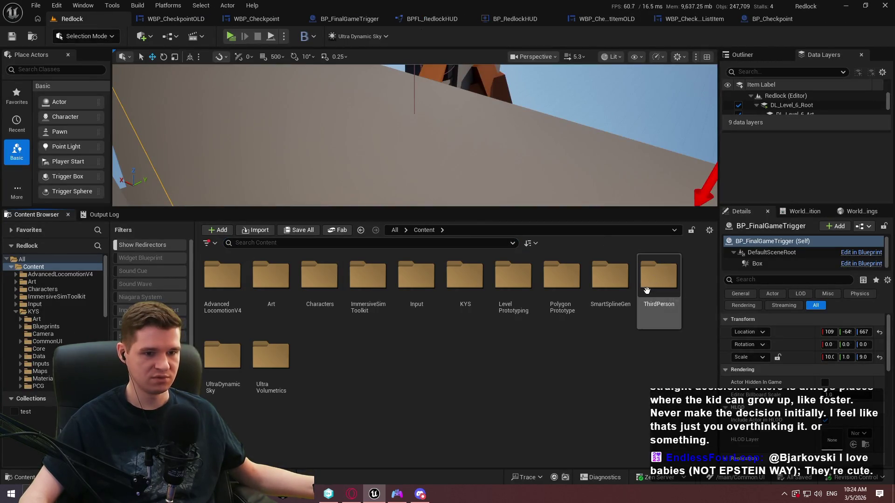
double_click(464, 303)
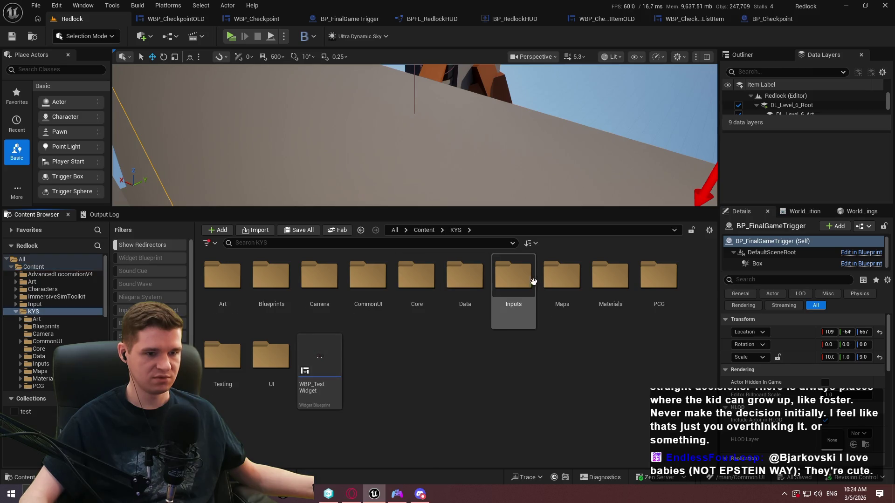
click(423, 230)
double_click(478, 324)
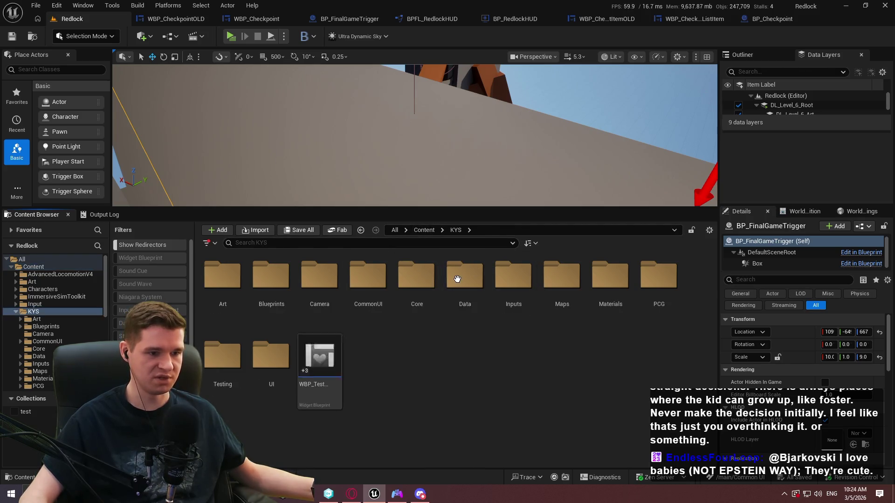
double_click(513, 298)
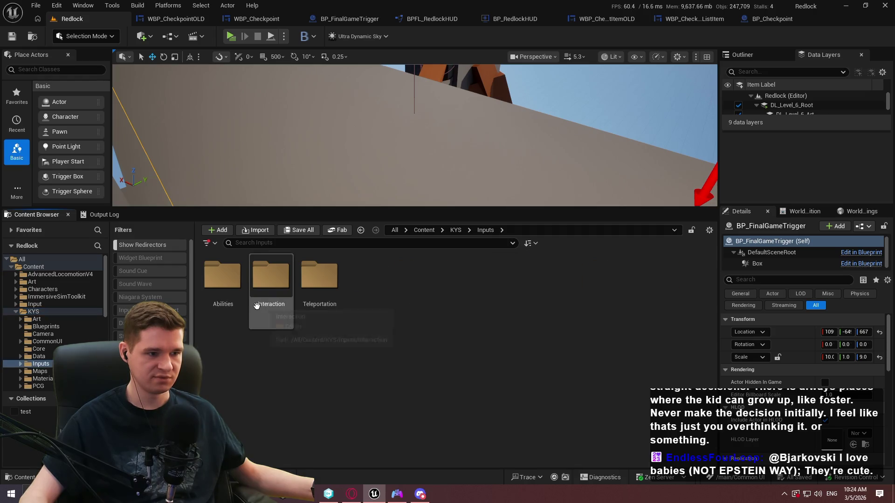
double_click(257, 305)
double_click(222, 279)
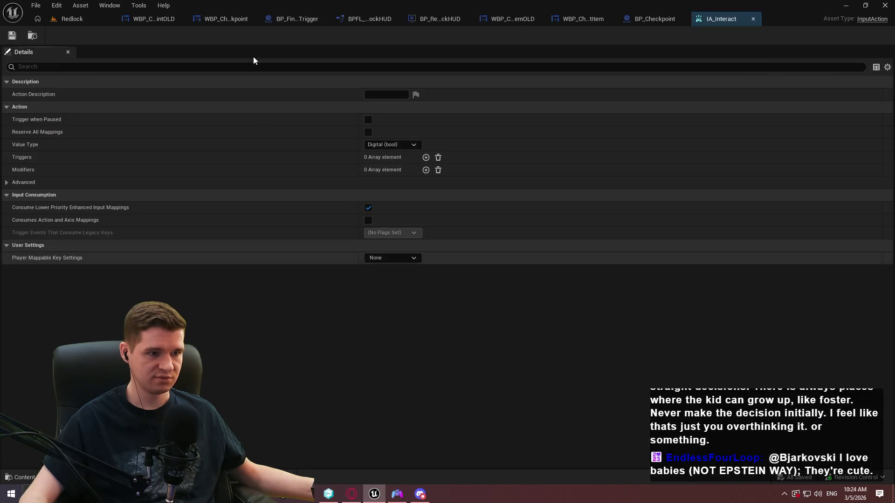
click(40, 16)
double_click(271, 282)
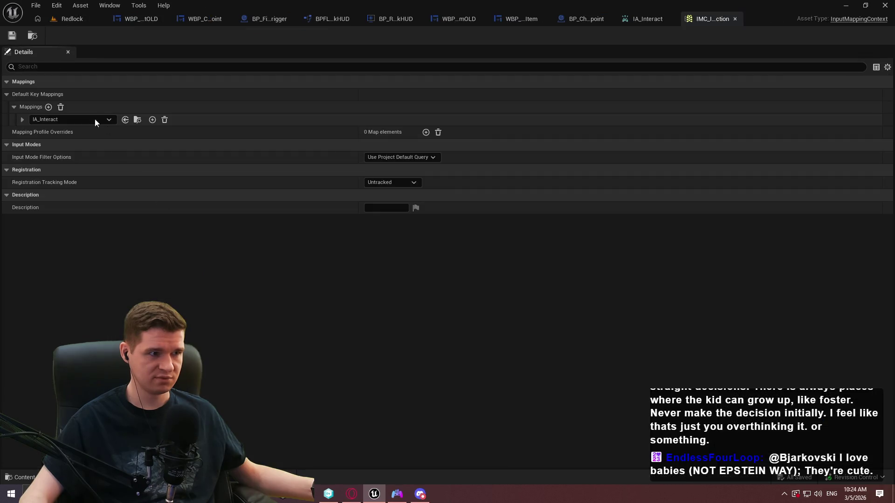
Step: Bind Gamepad Face Button Left as IA_Interact's second key, removing the empty mapping
click(22, 119)
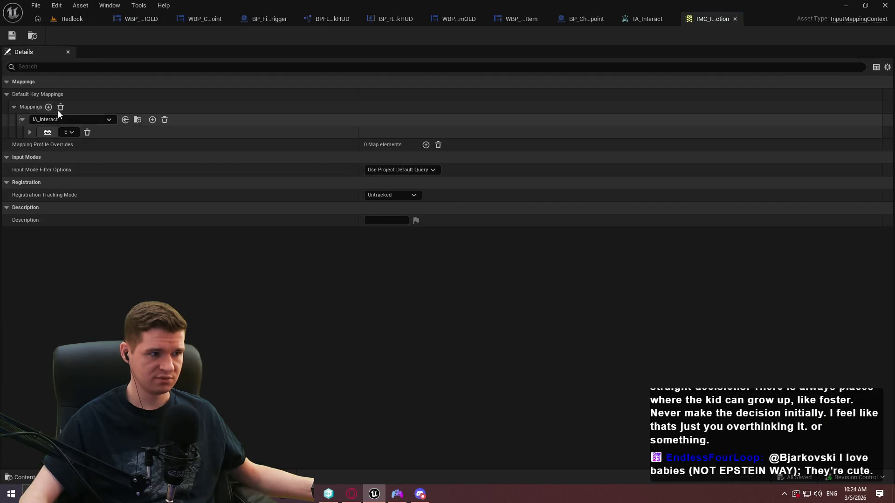
click(49, 107)
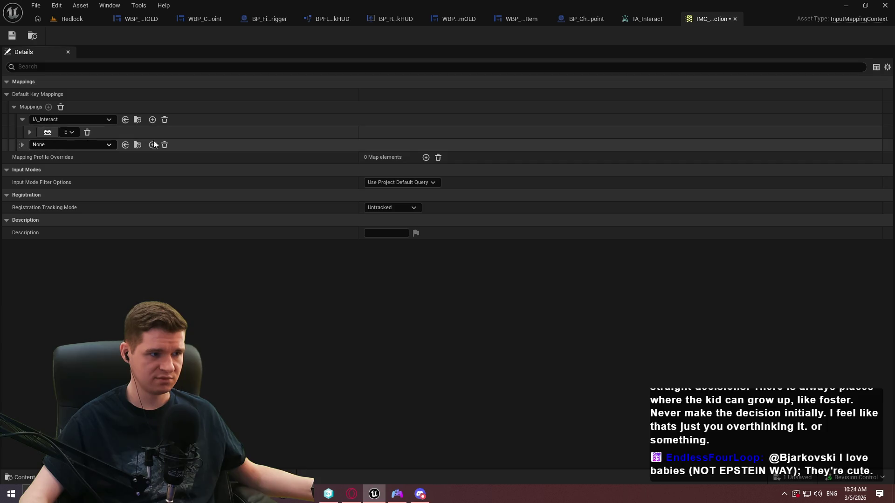
click(164, 146)
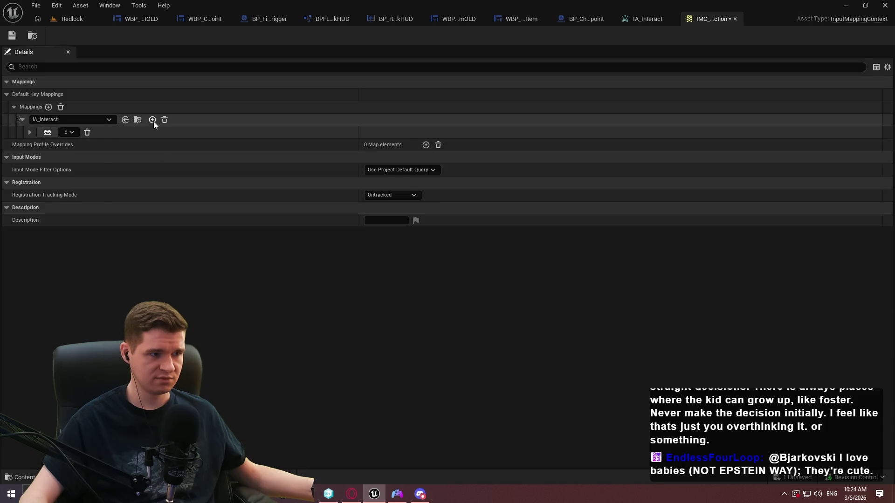
click(153, 121)
click(57, 145)
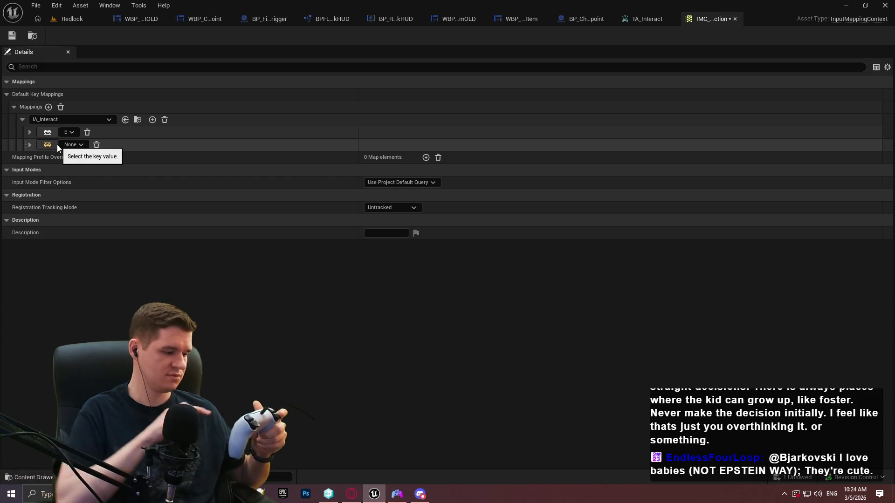
click(66, 18)
click(232, 35)
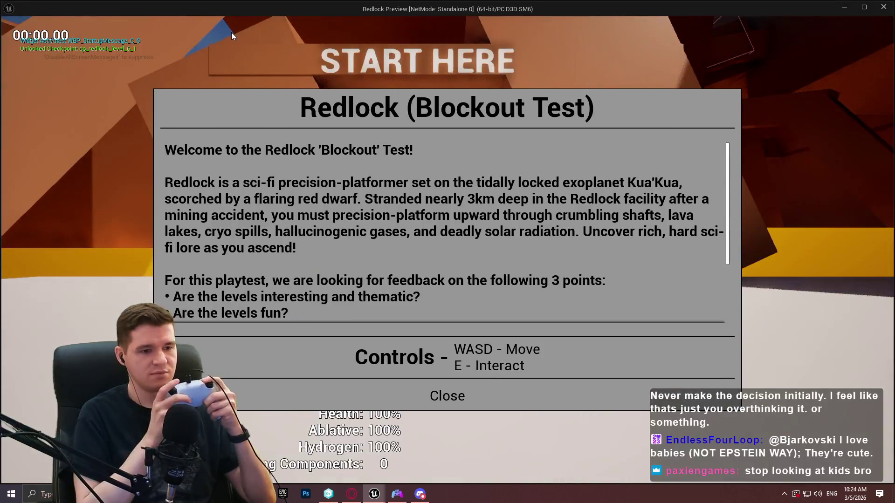
key(Return)
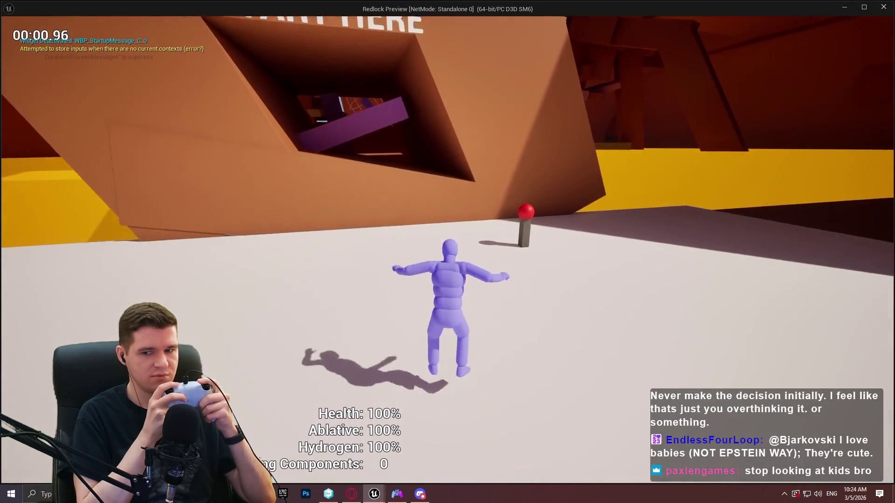
key(e)
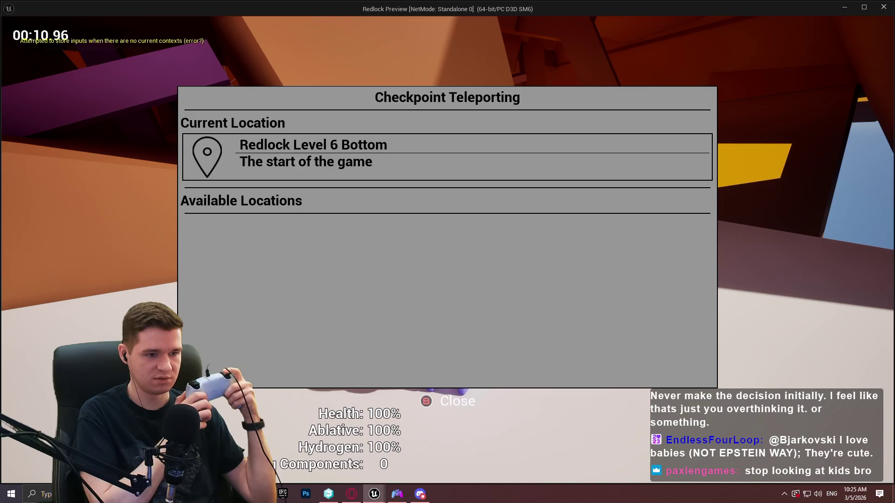
key(Escape)
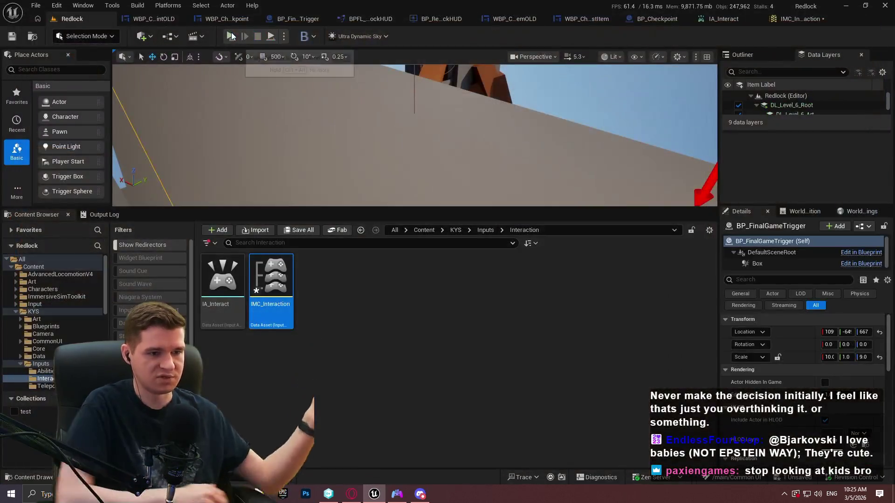
Step: Open WBP_Checkpoint and add an On Clicked event for B_Close
click(154, 19)
click(200, 18)
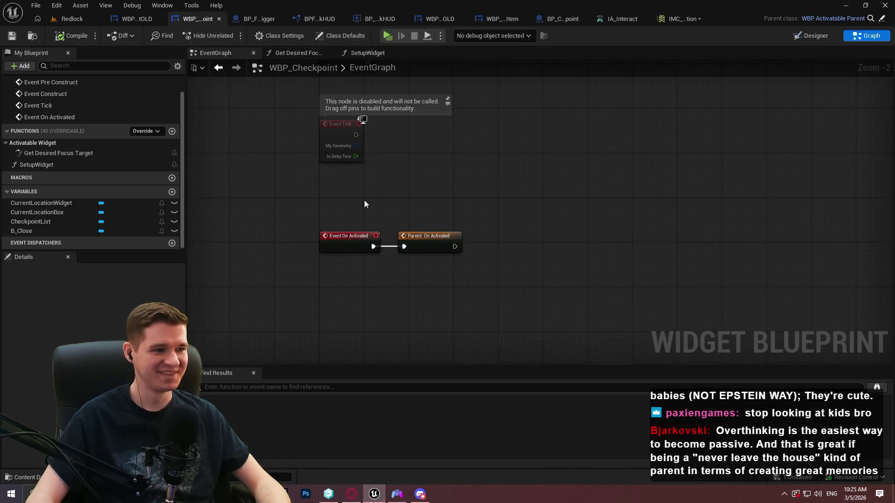
click(46, 230)
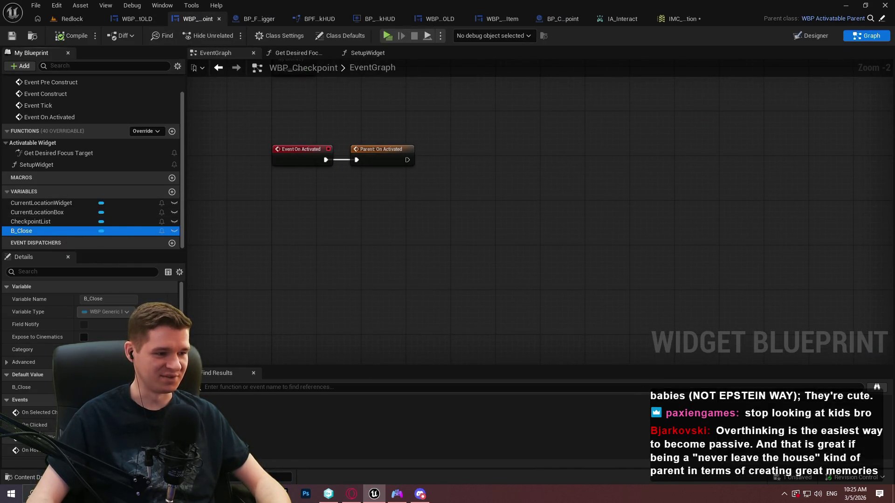
click(170, 425)
Step: Wire On Clicked into Deactivate Widget from Stack with Self as Widget to Deactivate
drag(311, 202, 357, 208)
text(deactive)
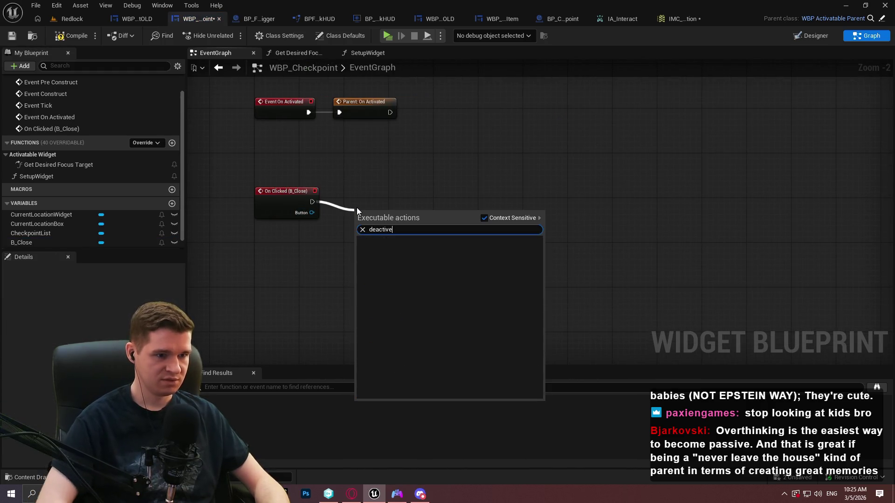
key(BackSpace)
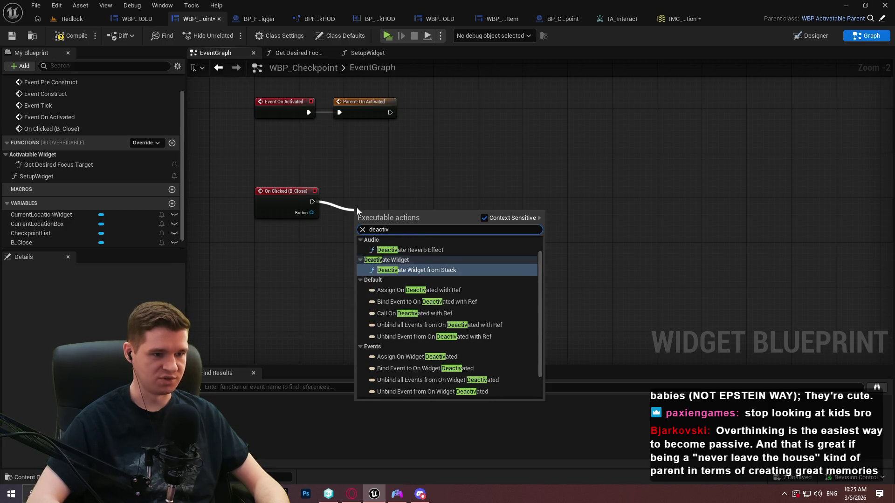
key(Return)
scroll(360, 236, up, 1)
drag(360, 235, 322, 259)
text(self)
key(Return)
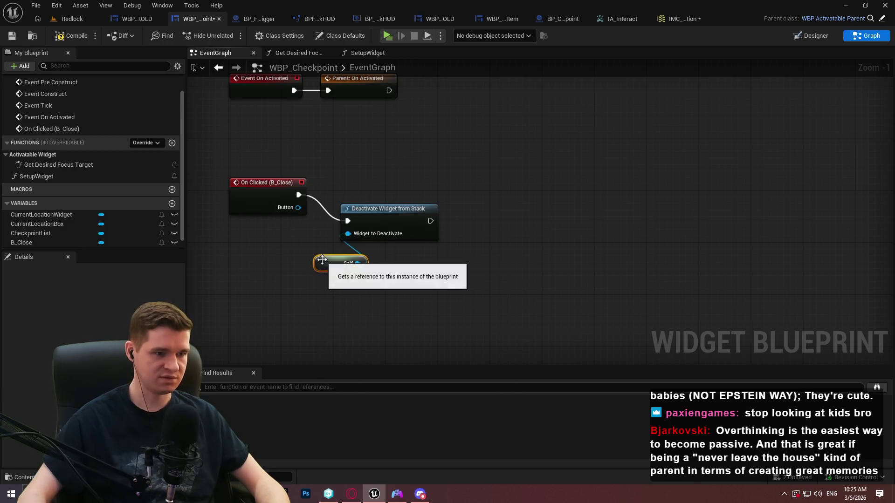
Step: Tidy the Deactivate Widget from Stack and Self nodes with a straightened wire
mouse_move(418, 215)
mouse_down()
mouse_move(473, 179)
mouse_move(484, 195)
mouse_up()
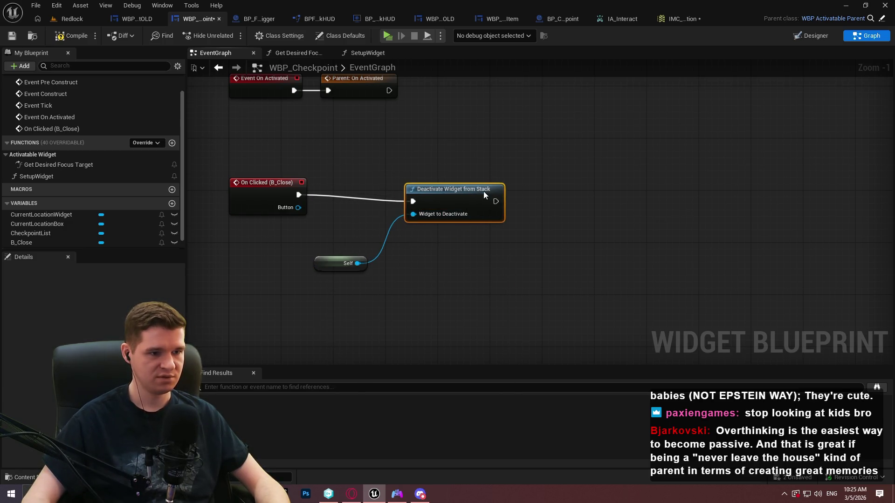
key(q)
drag(322, 266, 394, 221)
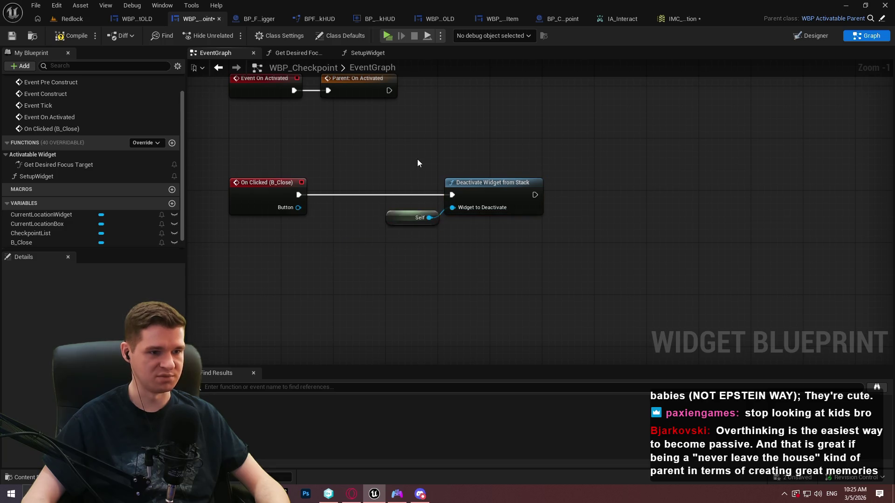
drag(418, 162, 450, 278)
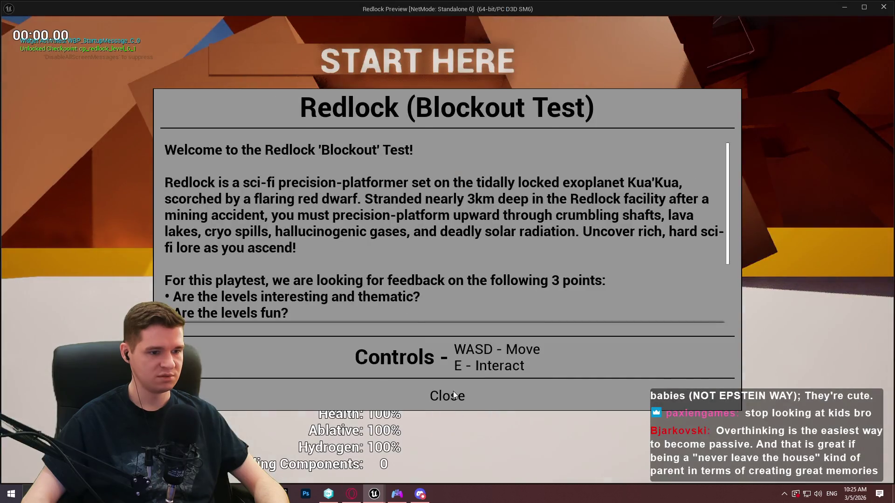
Step: Play-test the level, open the checkpoint teleport menu, then end the session
click(453, 390)
key(w)
key(e)
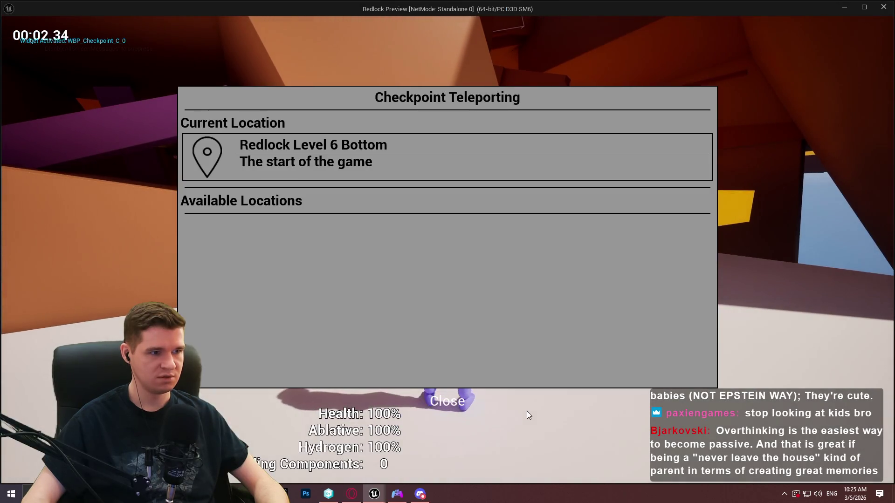
key(Escape)
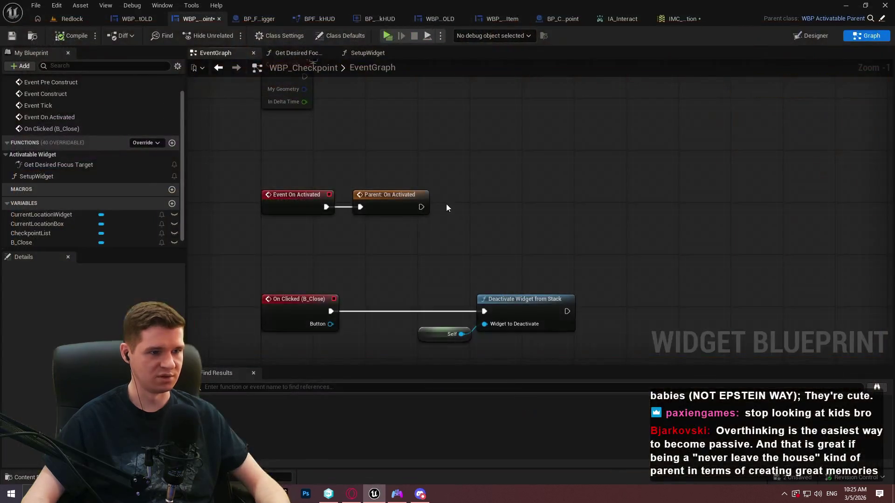
Step: Add a checked Set Game Paused node after Parent: On Activated
drag(552, 257, 564, 207)
drag(434, 156, 476, 150)
text(set game pa)
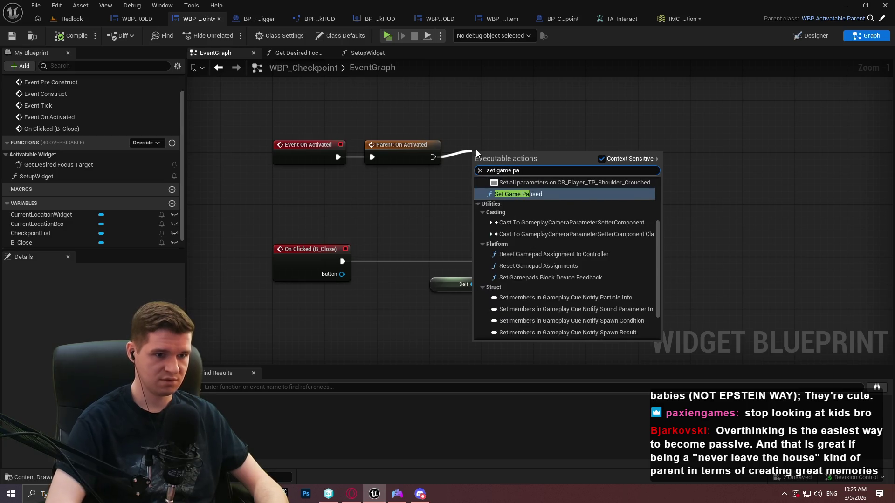
key(Return)
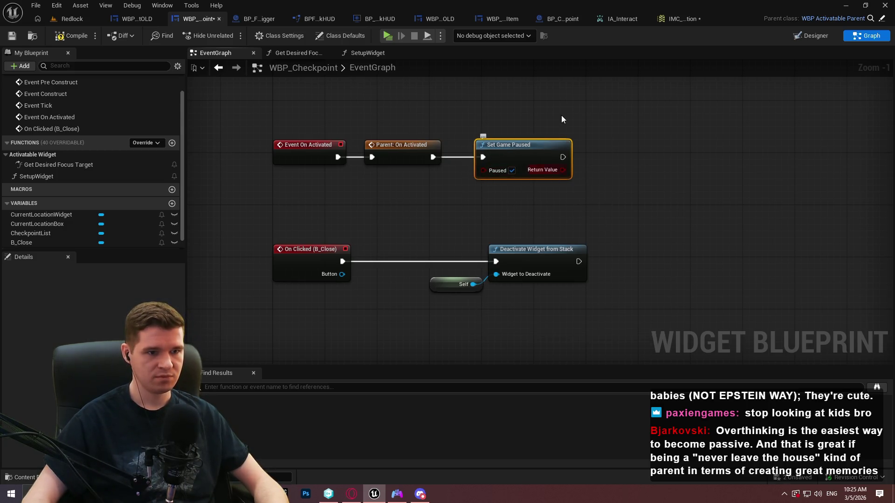
Step: Insert an unchecked Set Game Paused copy between On Clicked and Deactivate Widget from Stack
key(ctrl+c)
key(ctrl+v)
drag(380, 229, 343, 262)
mouse_move(440, 226)
mouse_down()
mouse_move(440, 258)
mouse_move(485, 262)
mouse_up()
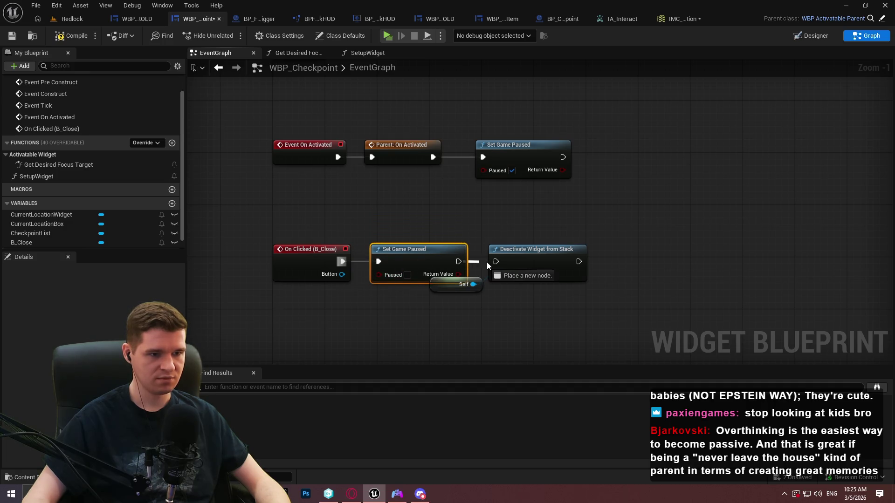
drag(499, 295, 476, 275)
drag(529, 257, 585, 257)
click(419, 191)
Step: Compile the widget, Save All past the check-out prompt, and start another play-test
click(73, 36)
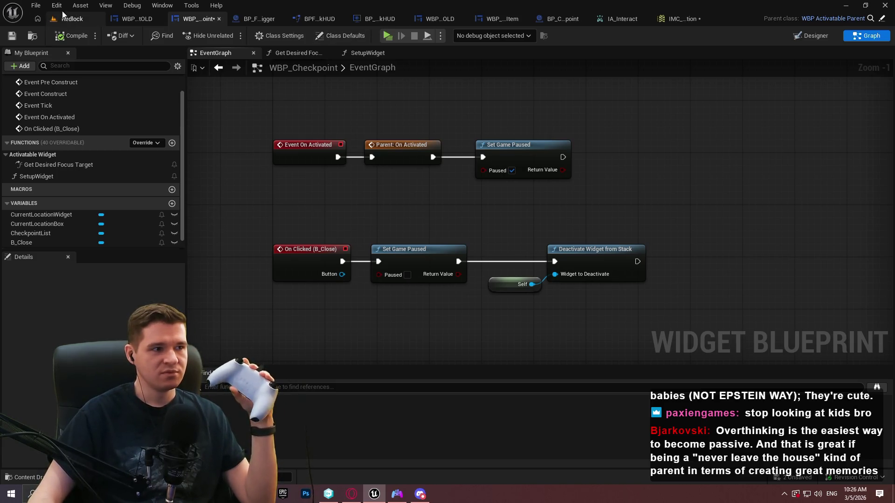
click(33, 6)
click(56, 72)
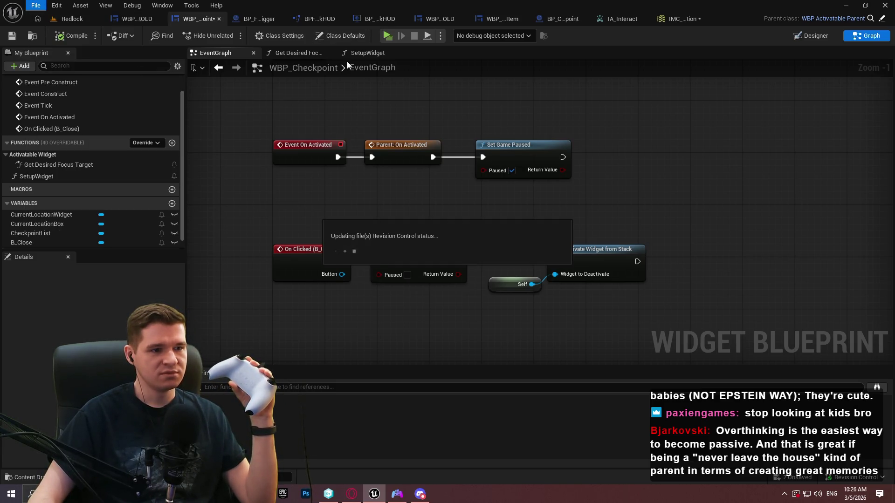
click(466, 353)
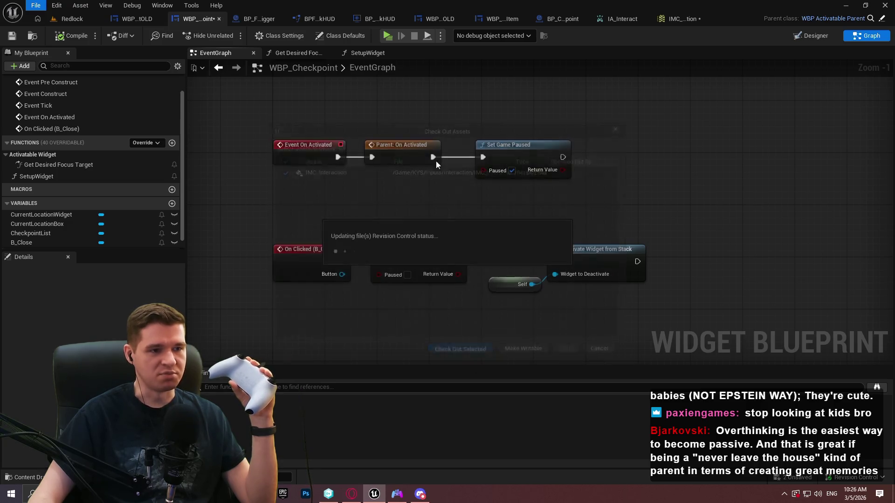
click(389, 36)
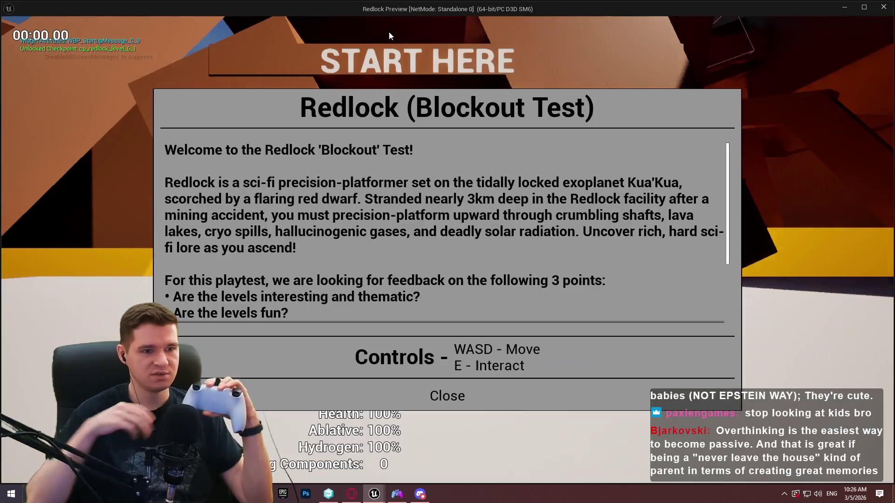
Step: Walk to the red checkpoint in play, open and close its teleport menu, then exit
key(Return)
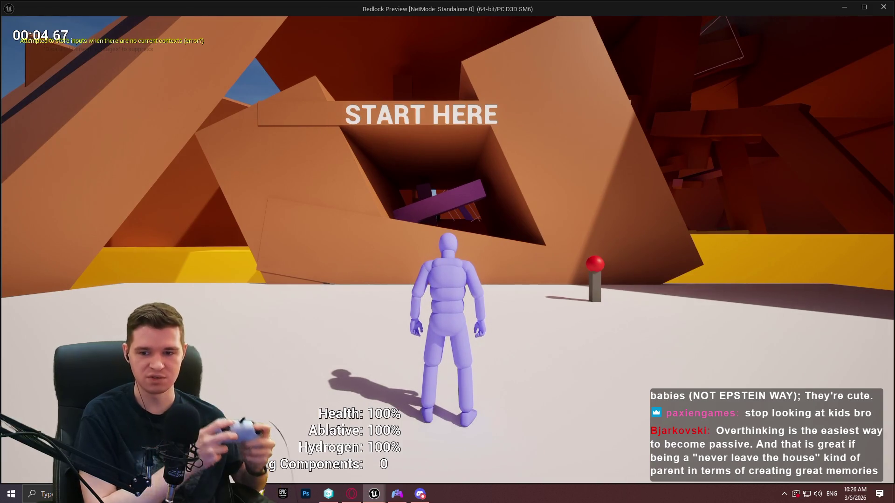
key(d)
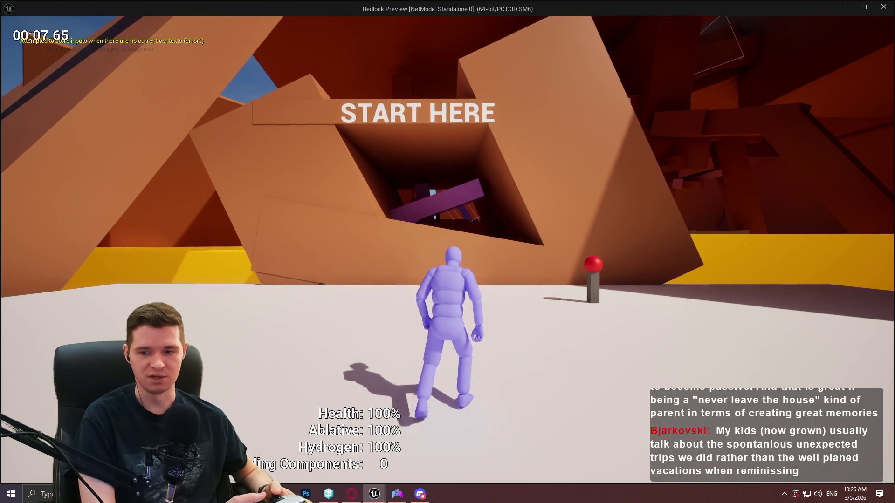
key(w)
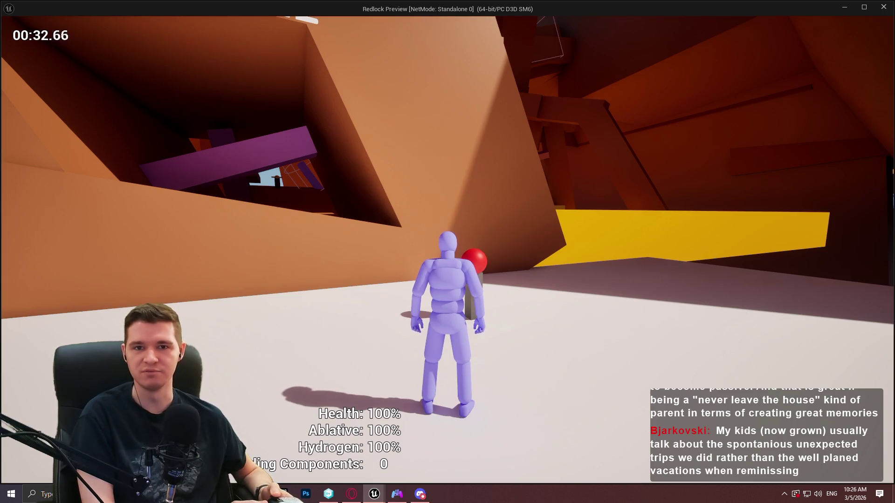
key(w)
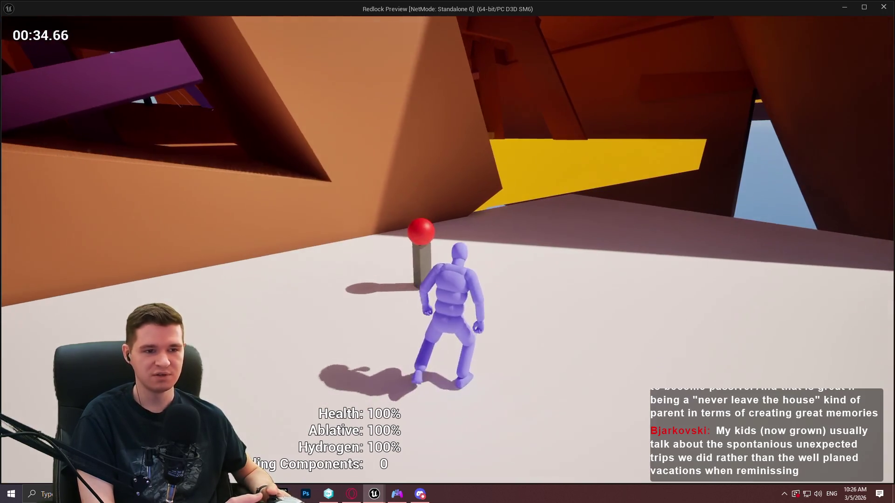
key(w)
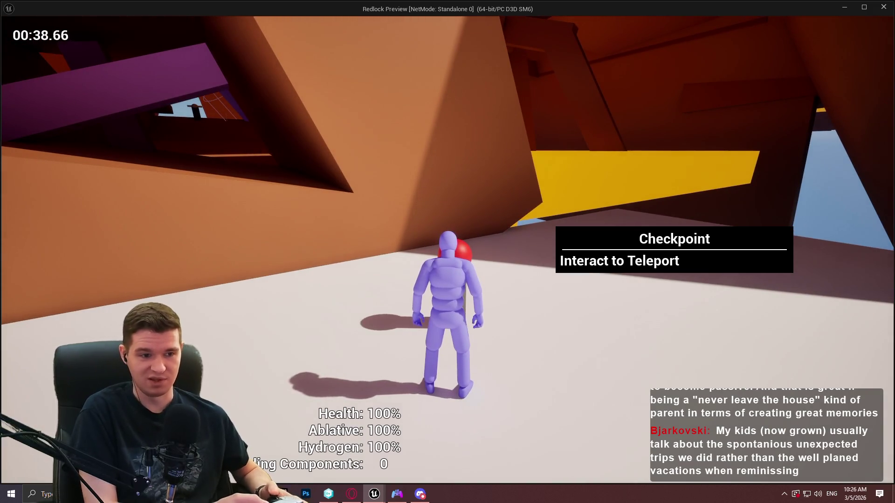
key(e)
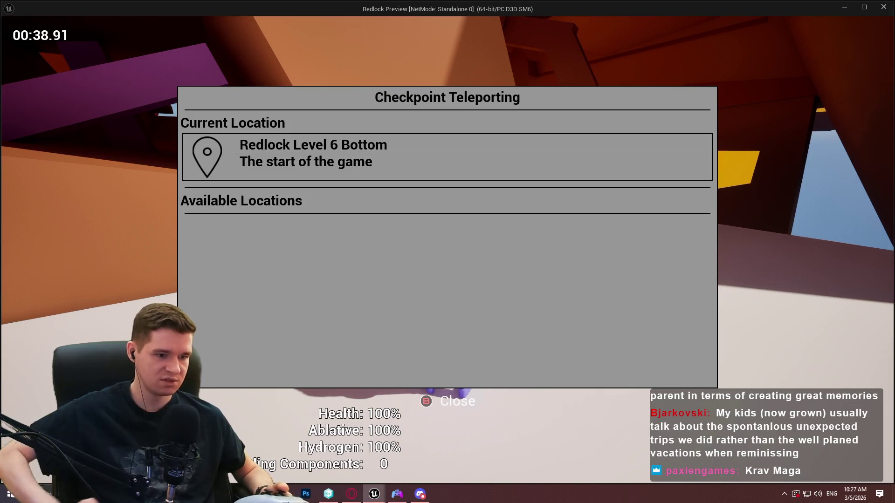
click(426, 401)
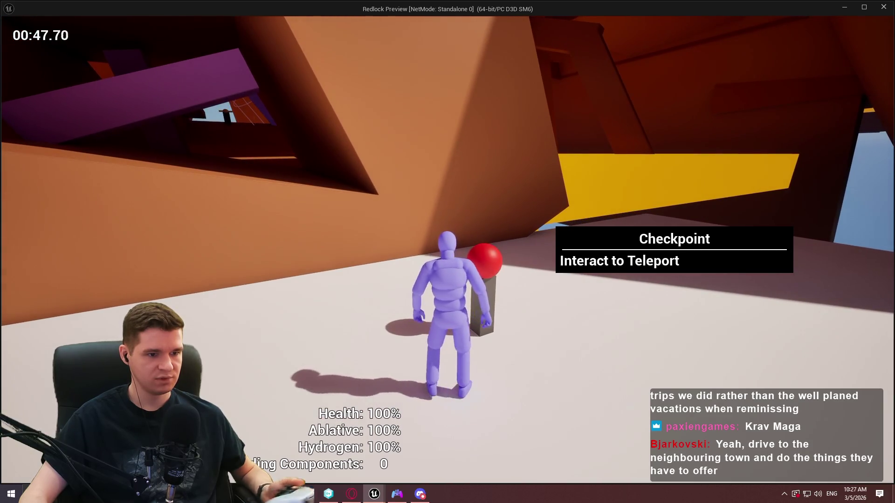
key(Escape)
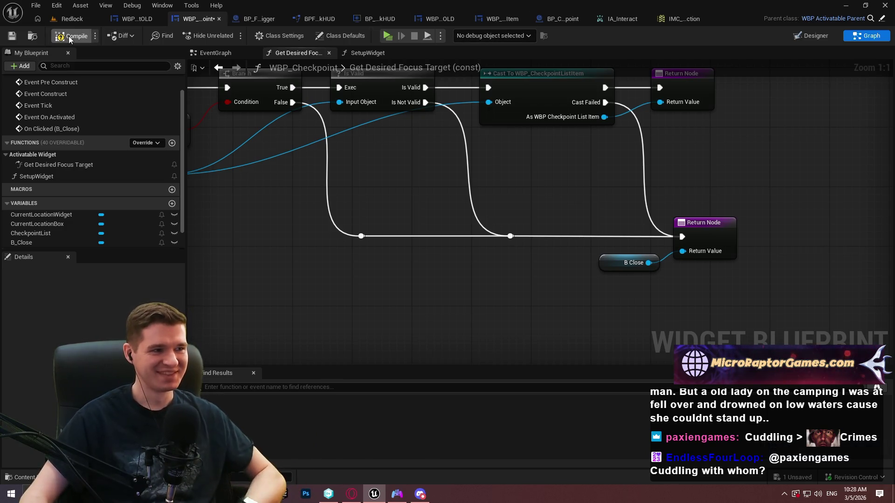
Step: Play-test, open and close Checkpoint Teleporting with Escape, then Alt+Tab back to the editor
click(386, 35)
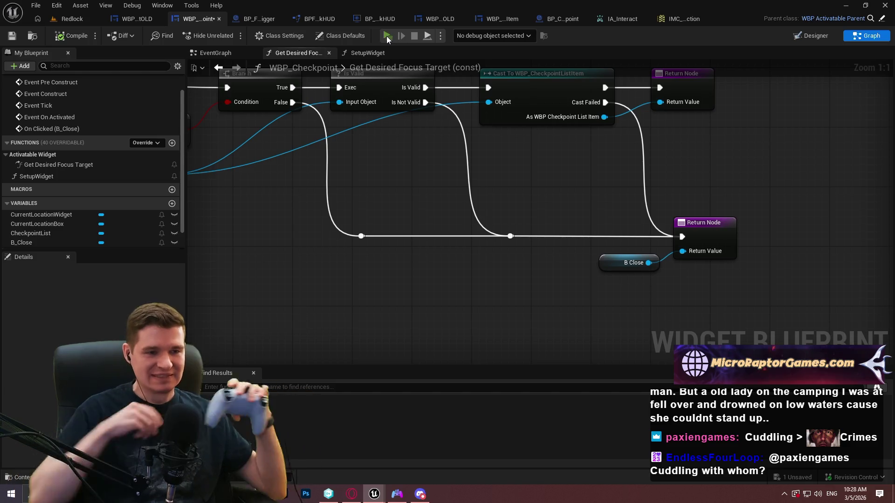
key(Return)
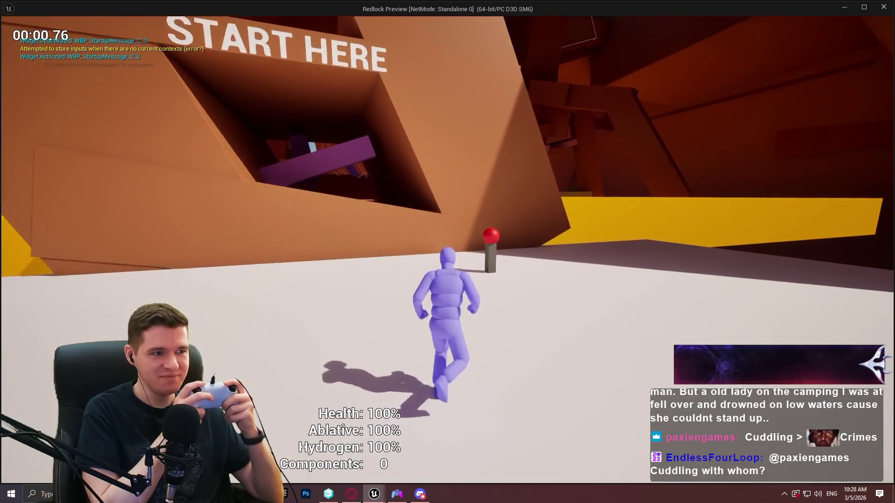
key(e)
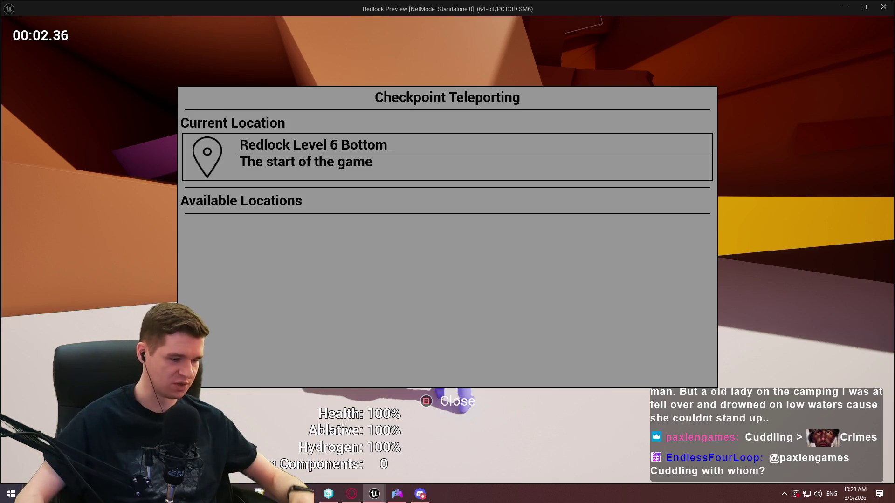
key(Escape)
key(super)
key(alt+Tab)
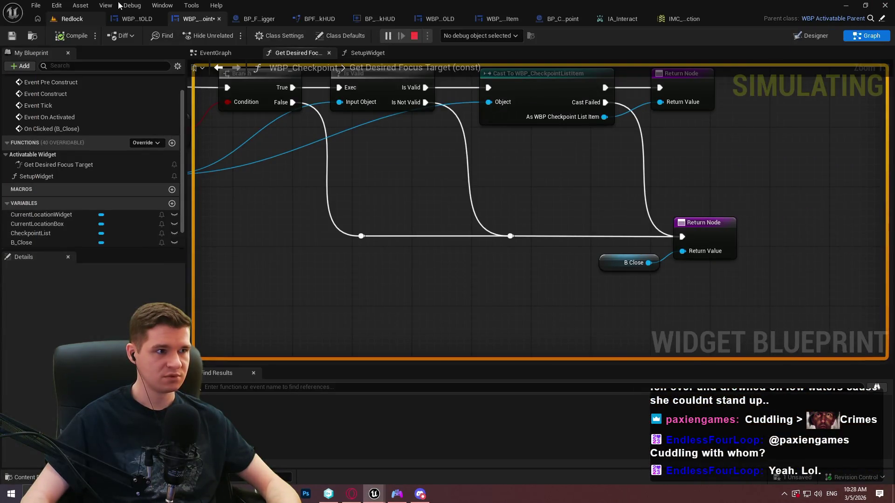
click(61, 6)
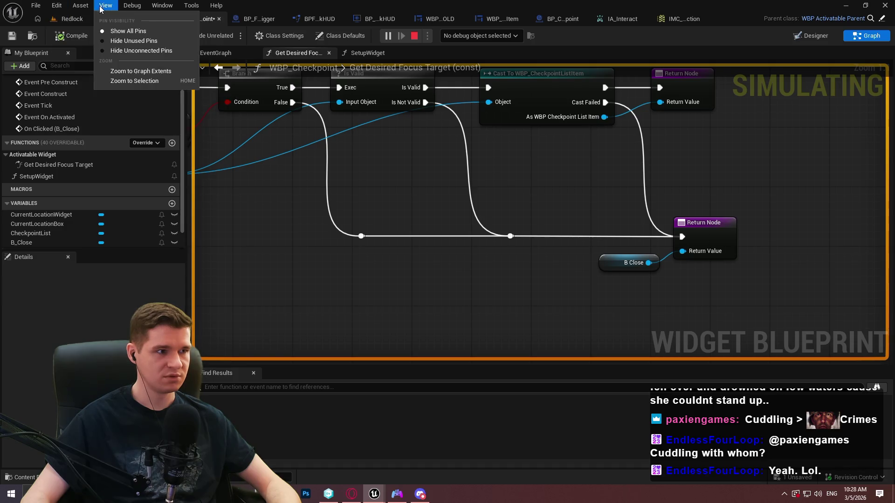
Step: Open the Widget Reflector and pick hit-testable widgets in the running game until Escape
mouse_move(132, 8)
click(191, 5)
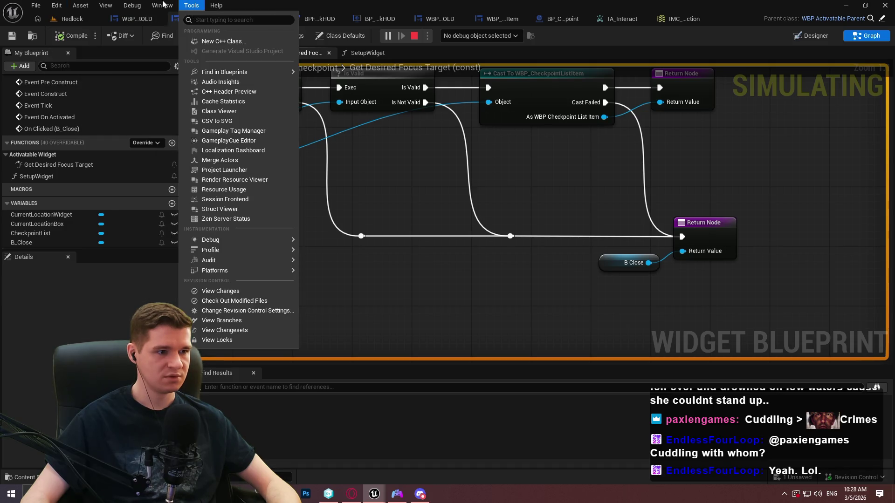
mouse_move(225, 238)
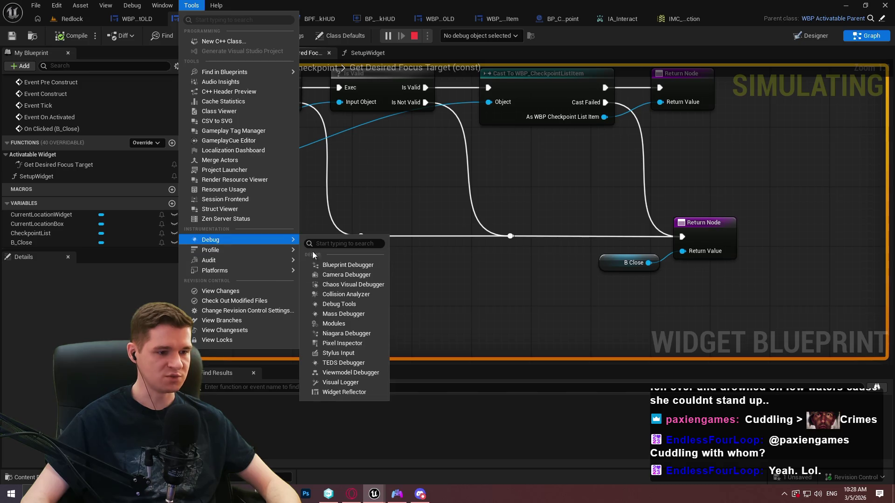
click(350, 392)
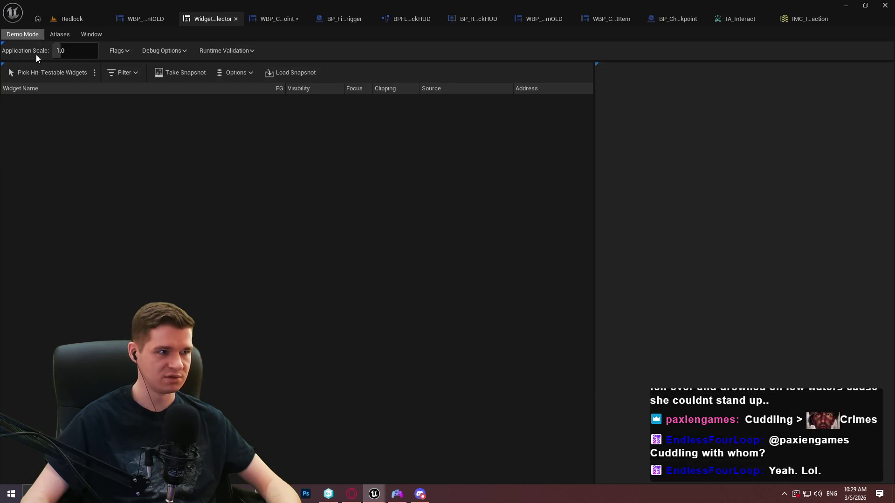
click(37, 72)
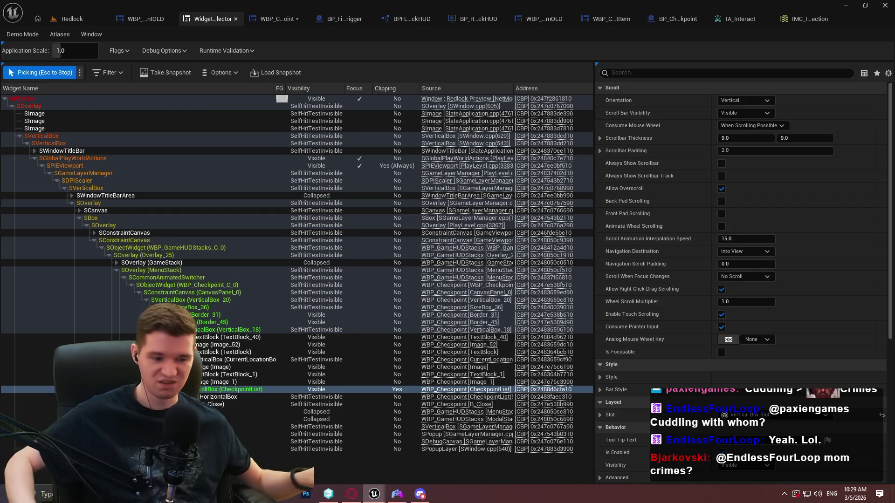
key(Escape)
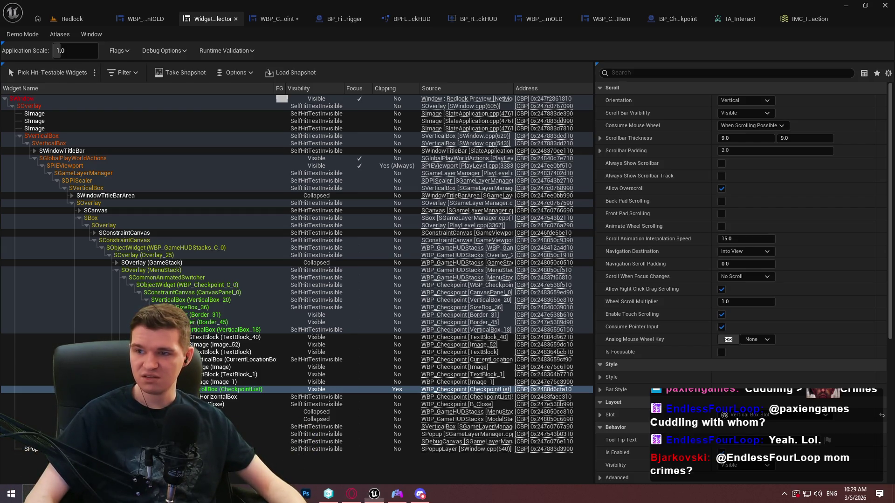
Step: Inspect the B_Close button in WBP_Checkpoint's Designer, then return to the graph
click(267, 19)
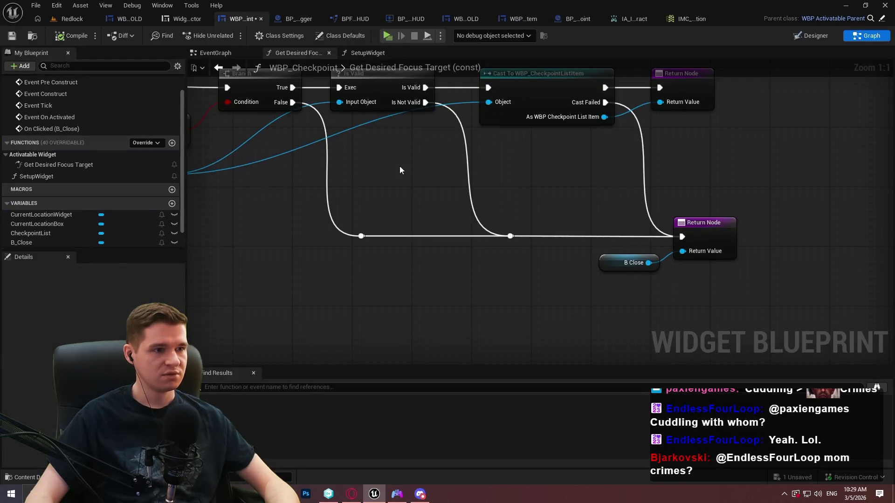
click(816, 35)
scroll(426, 298, up, 3)
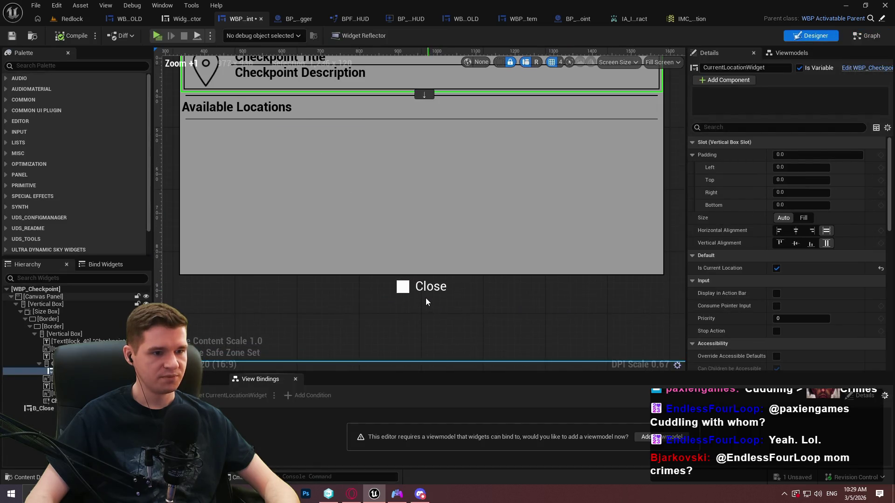
click(420, 291)
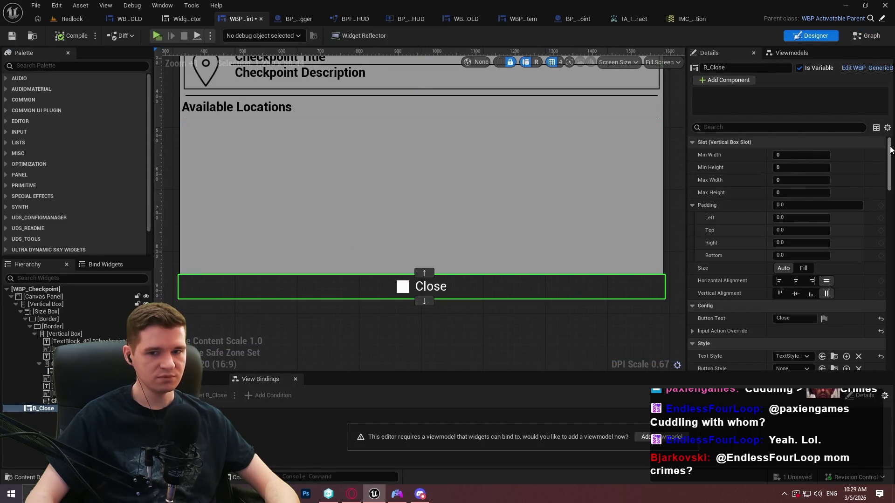
drag(889, 149, 890, 163)
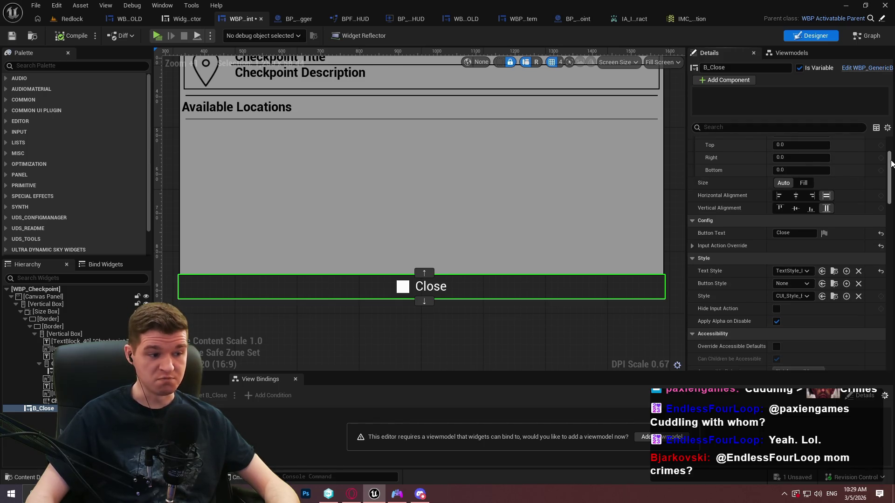
scroll(891, 163, up, 3)
click(866, 36)
Step: Add a Set Is Focusable node driven by B Close in Get Desired Focus Target
mouse_move(556, 184)
mouse_down()
mouse_move(817, 162)
mouse_move(716, 242)
mouse_move(381, 200)
mouse_up()
drag(474, 278, 492, 326)
text(focusa)
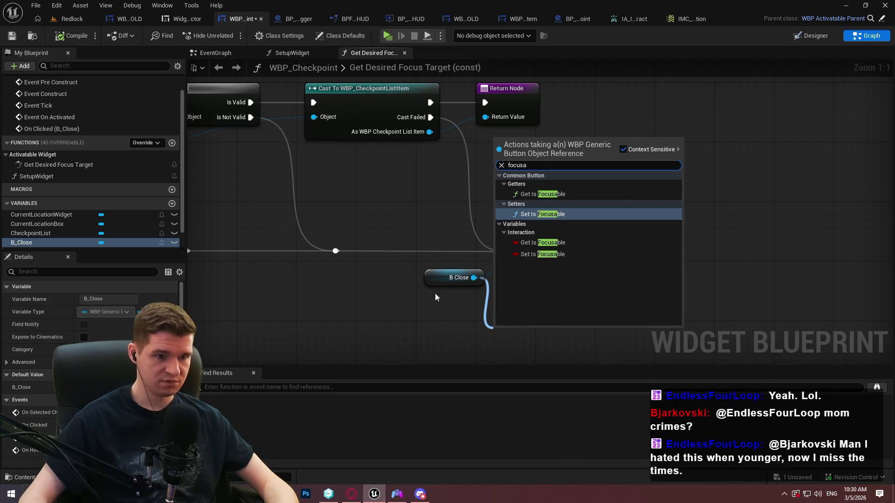
key(Return)
Step: Route the Cast Failed execution through a reroute into Set Is Focusable beside the Return Node
scroll(517, 344, down, 7)
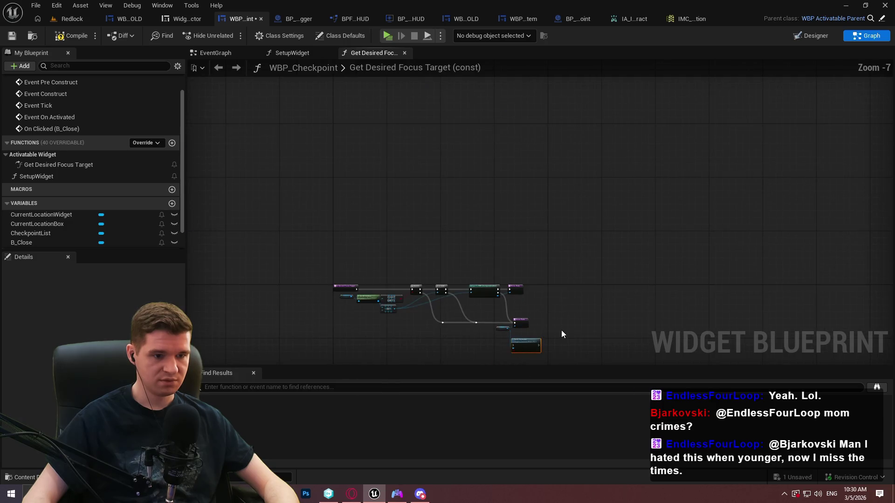
scroll(561, 317, down, 4)
scroll(557, 312, up, 3)
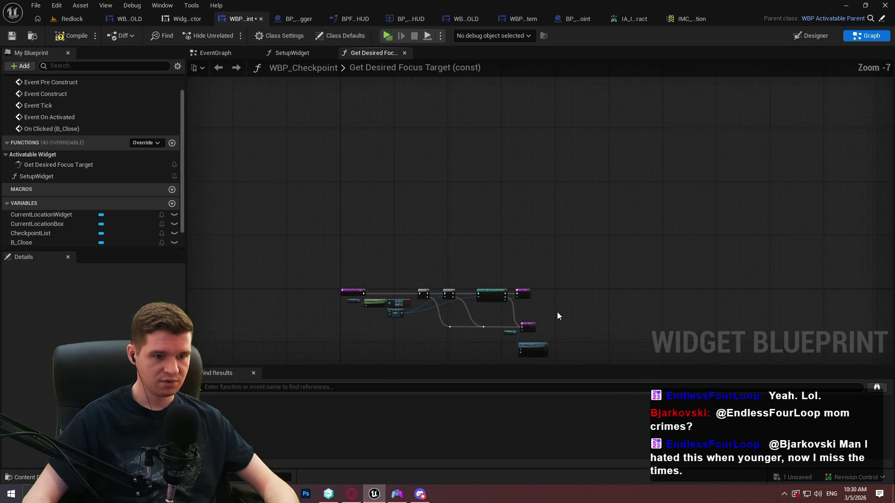
scroll(549, 320, up, 3)
scroll(510, 83, up, 5)
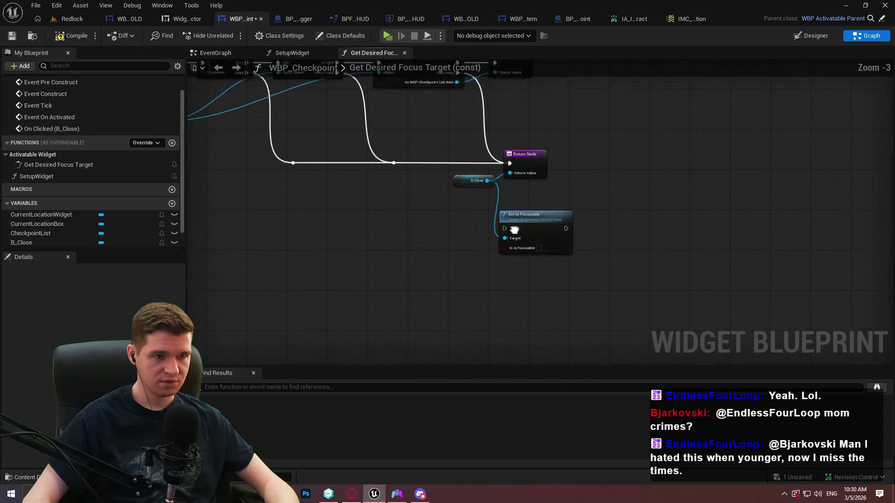
mouse_move(507, 262)
mouse_down()
mouse_move(558, 367)
mouse_move(545, 367)
mouse_move(561, 317)
mouse_up()
double_click(530, 215)
drag(530, 213, 563, 313)
mouse_move(493, 83)
mouse_down()
mouse_move(525, 209)
mouse_move(549, 222)
mouse_move(690, 216)
mouse_up()
drag(546, 220, 584, 220)
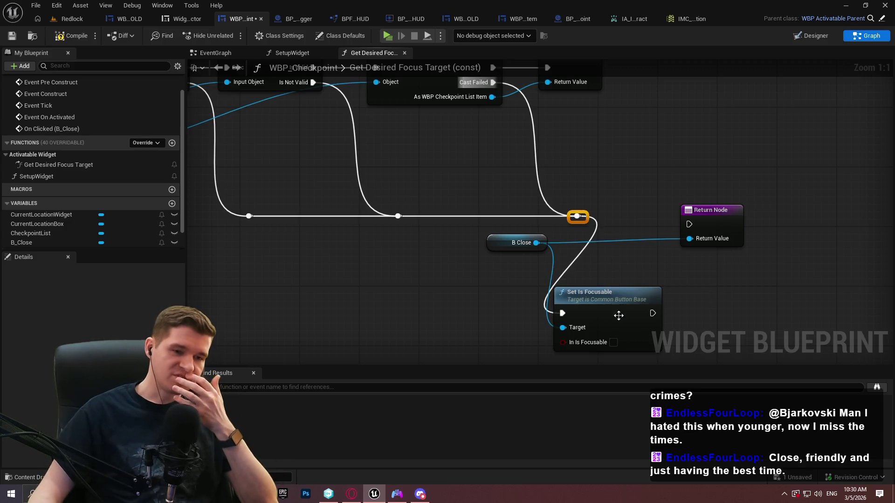
mouse_move(600, 300)
mouse_down()
mouse_move(656, 201)
mouse_move(671, 201)
mouse_move(664, 200)
mouse_up()
Step: Connect B Close to Return Value, enable In Is Focusable, and wire Set Is Focusable to Return Node
click(739, 228)
drag(778, 302, 779, 303)
mouse_move(742, 328)
mouse_down()
mouse_move(580, 270)
mouse_move(548, 242)
mouse_up()
click(545, 242)
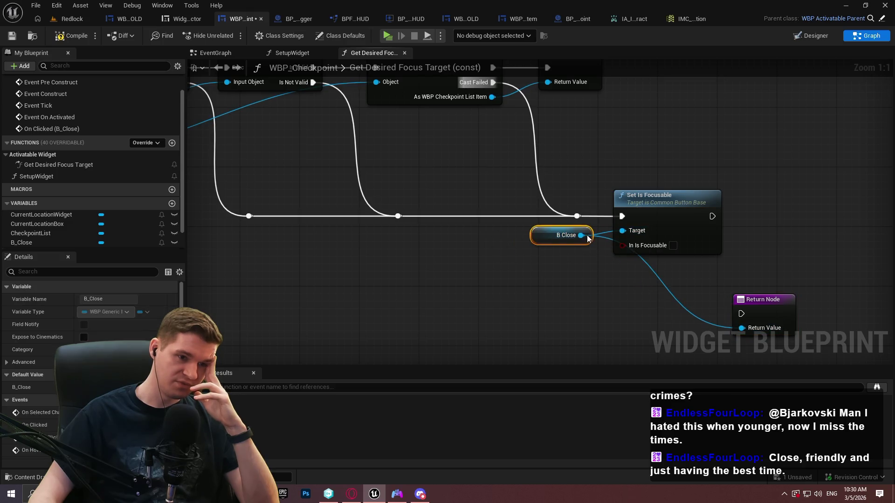
drag(779, 255, 730, 257)
click(730, 258)
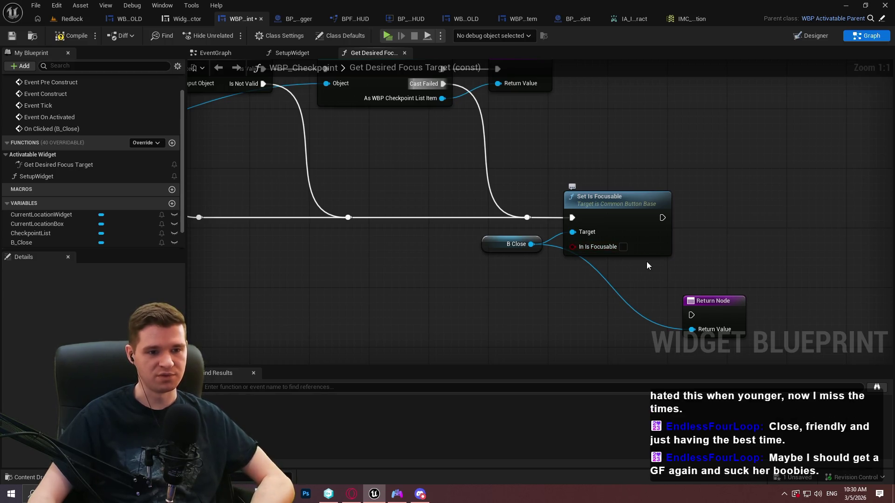
click(623, 247)
drag(691, 315, 663, 218)
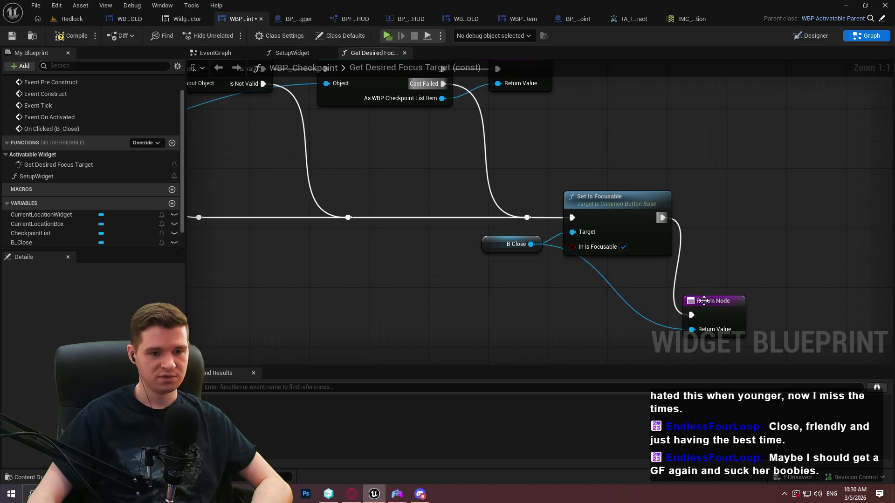
Step: Duplicate the B Close getter, wire it into Return Value, and arrange it with the Return Node
drag(538, 275, 519, 212)
click(511, 244)
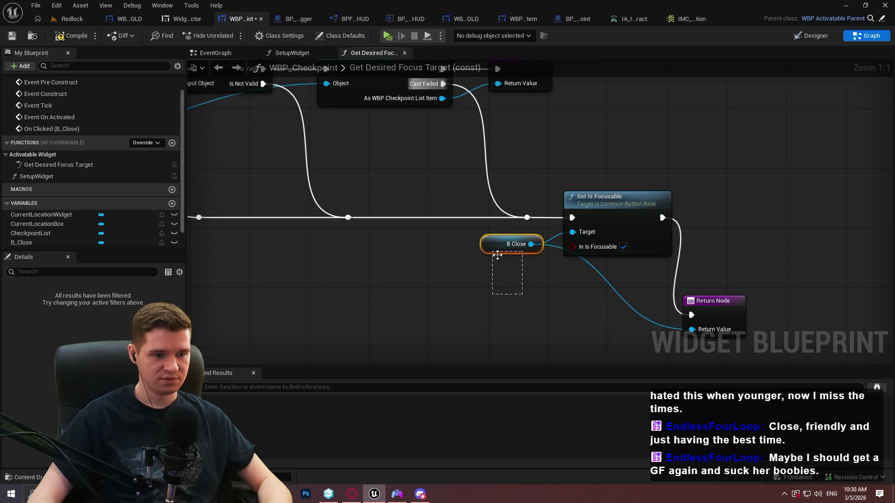
key(ctrl+c)
key(ctrl+v)
mouse_move(665, 319)
mouse_down()
mouse_move(712, 330)
mouse_move(745, 223)
mouse_move(783, 209)
mouse_up()
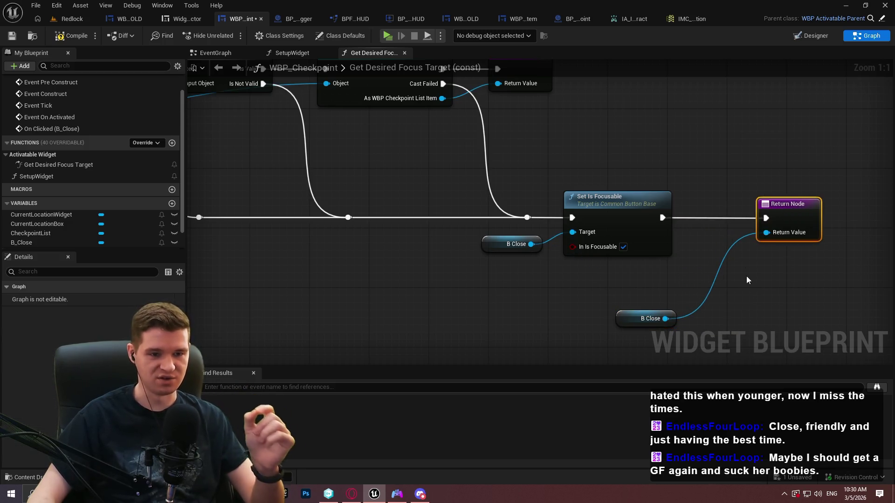
drag(675, 320, 690, 313)
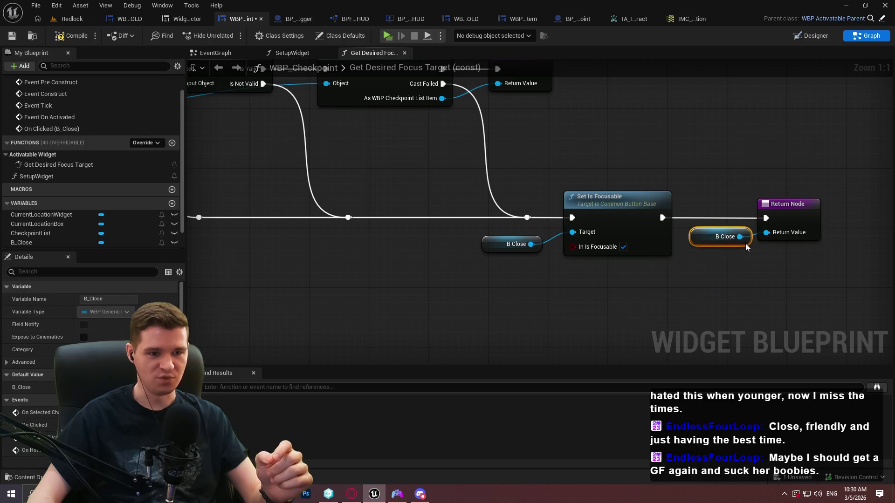
drag(746, 247, 745, 254)
ctrl+click(788, 208)
drag(788, 208, 802, 212)
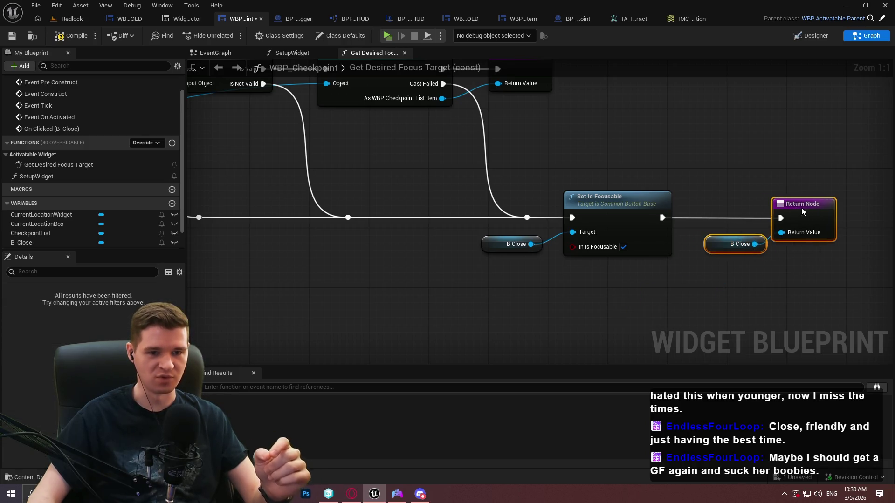
Step: Paste Set Is Focusable with B Close into the successful Cast branch, wired to the Return Node
mouse_move(644, 286)
mouse_down()
mouse_move(617, 262)
mouse_move(610, 238)
mouse_up()
drag(534, 239, 531, 240)
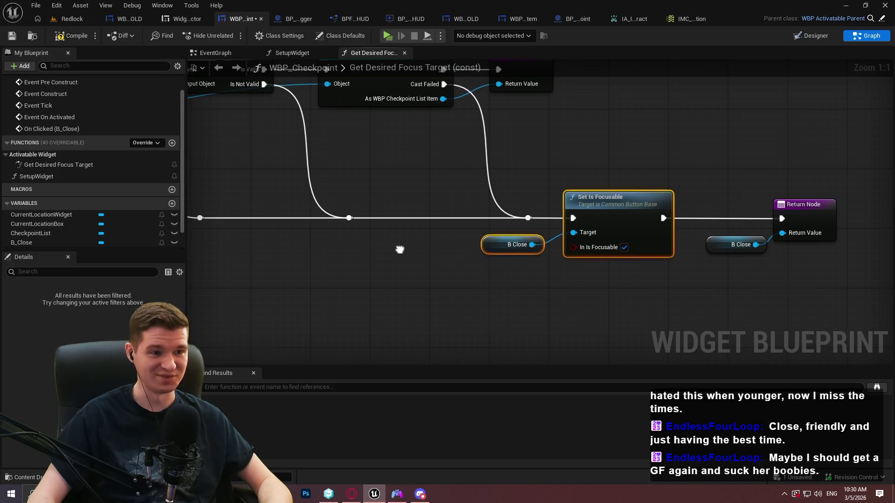
drag(409, 231, 574, 309)
mouse_move(722, 201)
mouse_down()
mouse_move(669, 230)
mouse_move(511, 253)
mouse_up()
key(ctrl+v)
drag(395, 200, 622, 232)
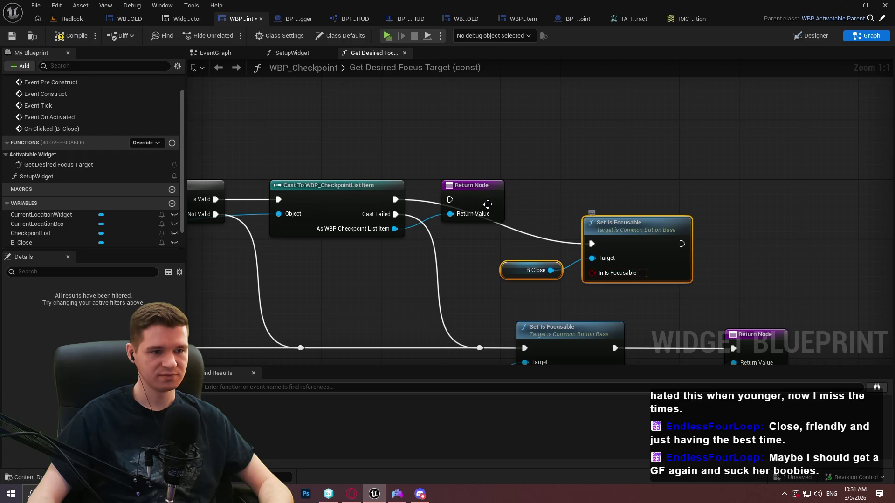
drag(487, 204, 771, 204)
mouse_move(655, 239)
mouse_down()
mouse_move(605, 190)
mouse_move(595, 194)
mouse_up()
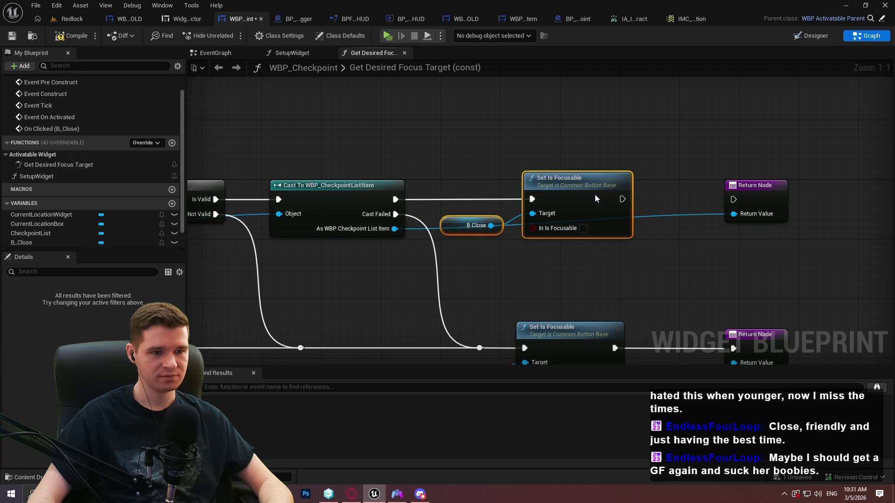
drag(733, 199, 622, 199)
click(689, 217)
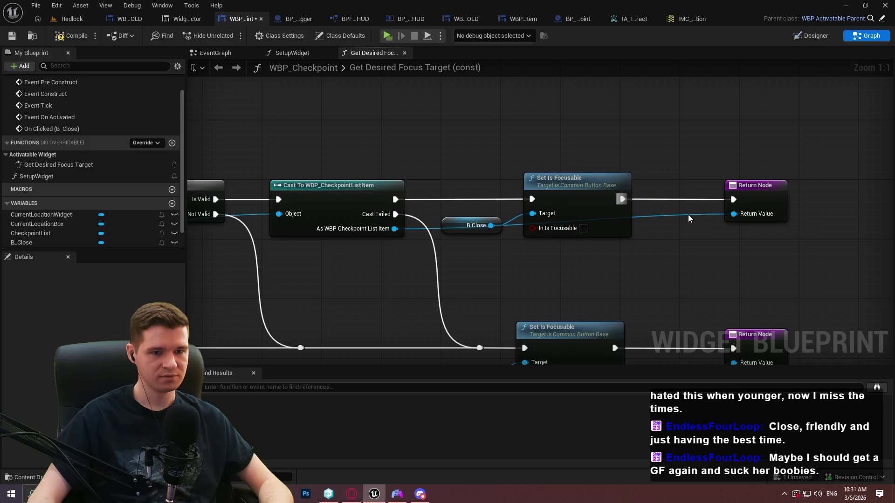
Step: Tidy the Return Value wire with two reroute points and Save All
double_click(686, 213)
mouse_move(673, 210)
mouse_down()
mouse_move(471, 255)
mouse_move(628, 256)
mouse_up()
double_click(492, 250)
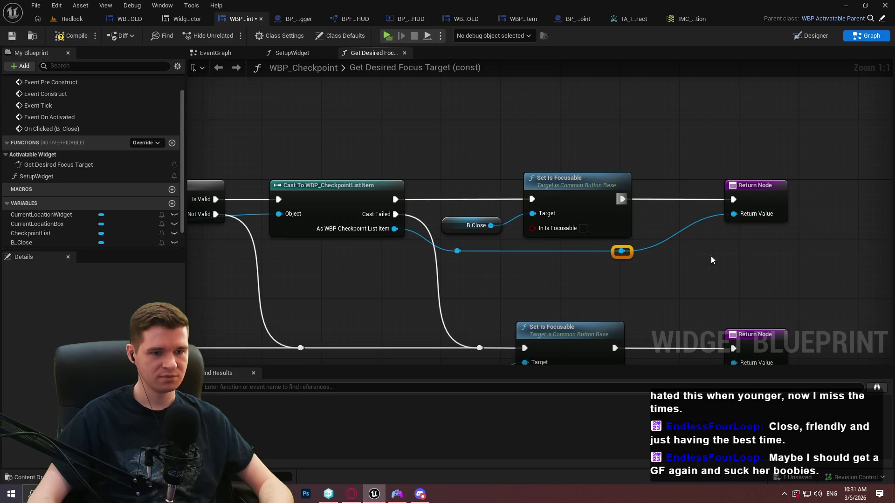
drag(752, 198, 699, 198)
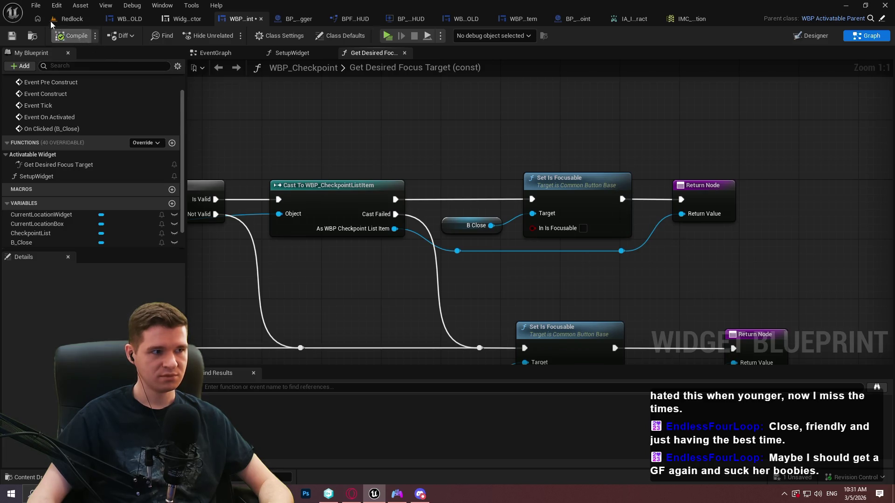
click(35, 5)
click(68, 72)
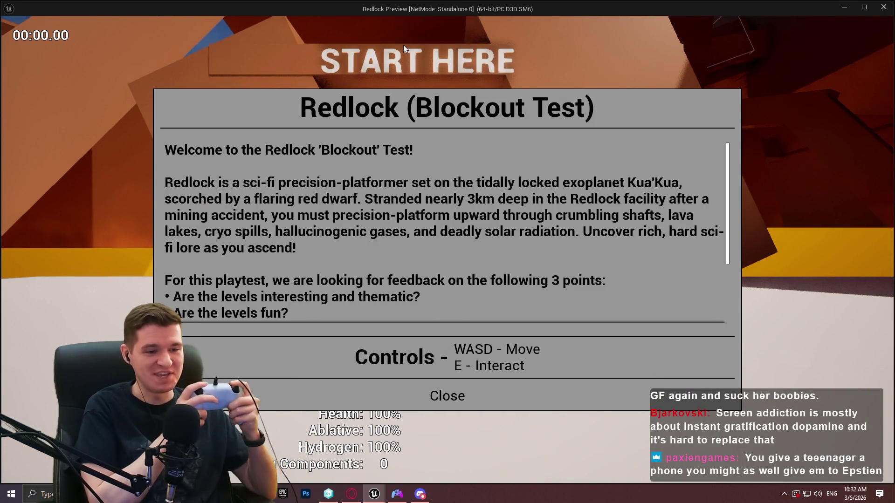
key(Return)
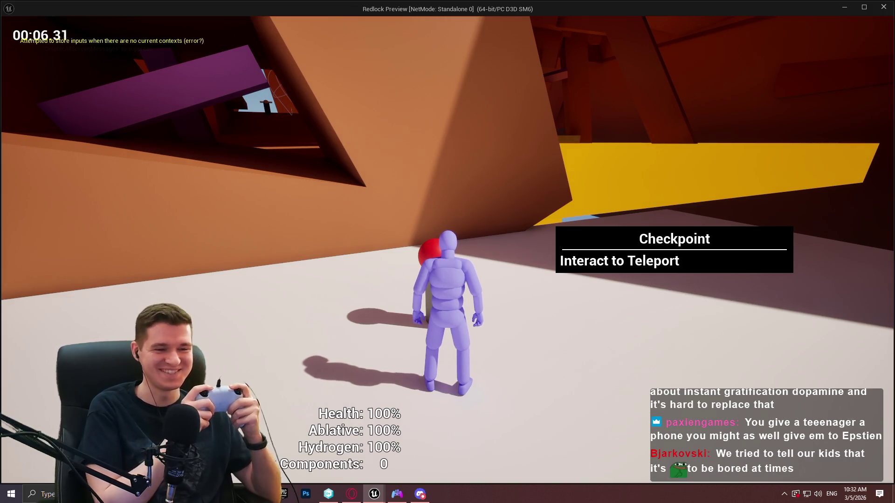
key(e)
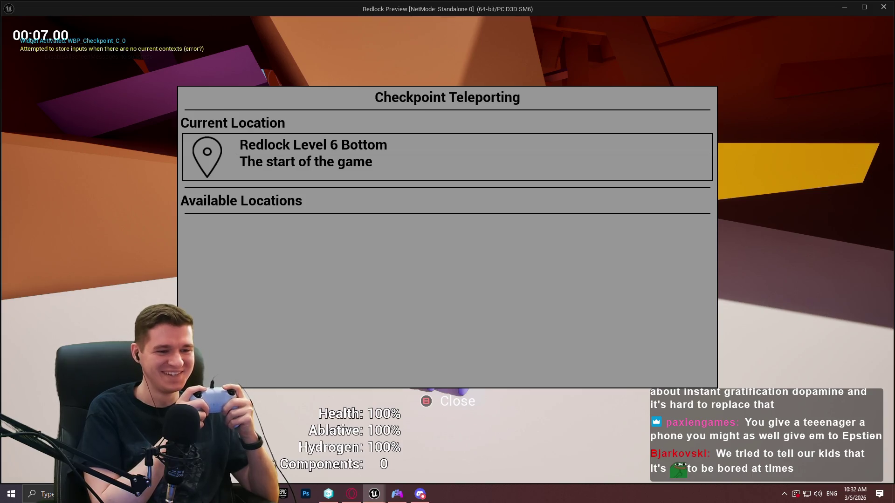
key(Escape)
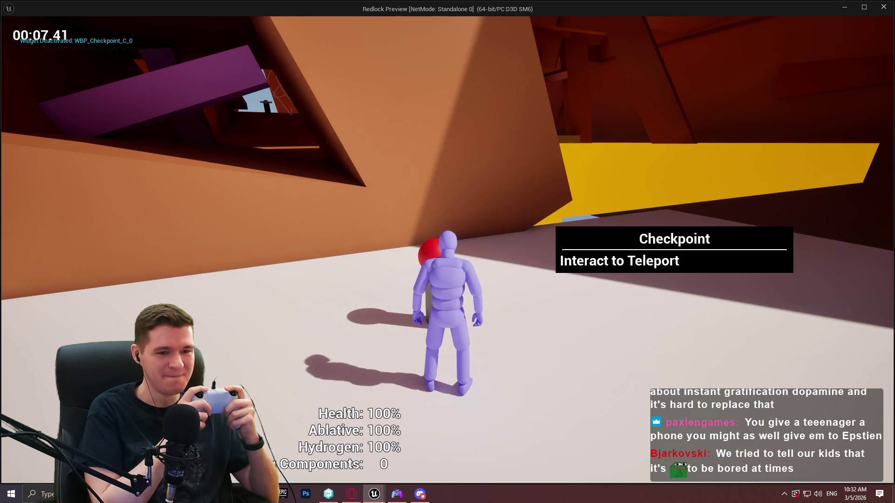
key(e)
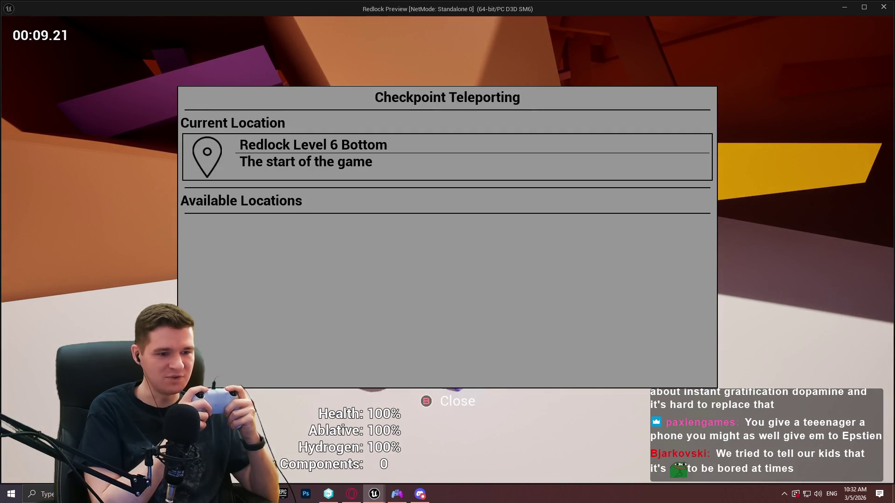
key(Escape)
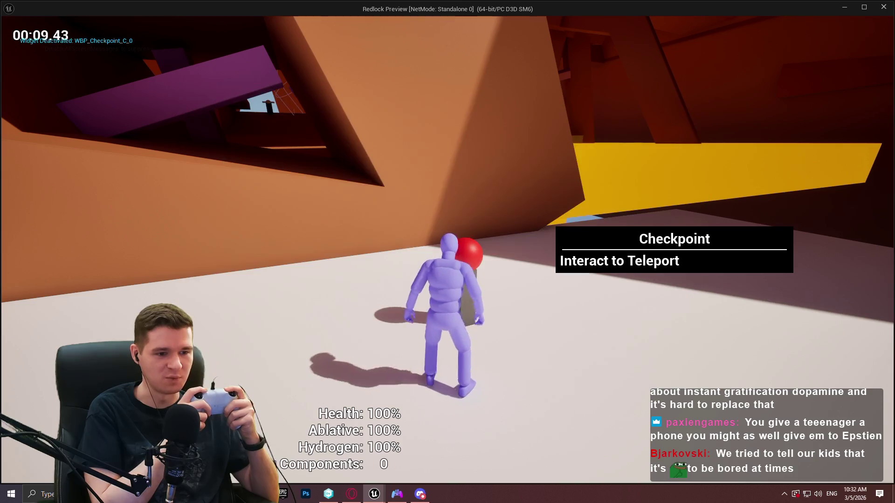
key(e)
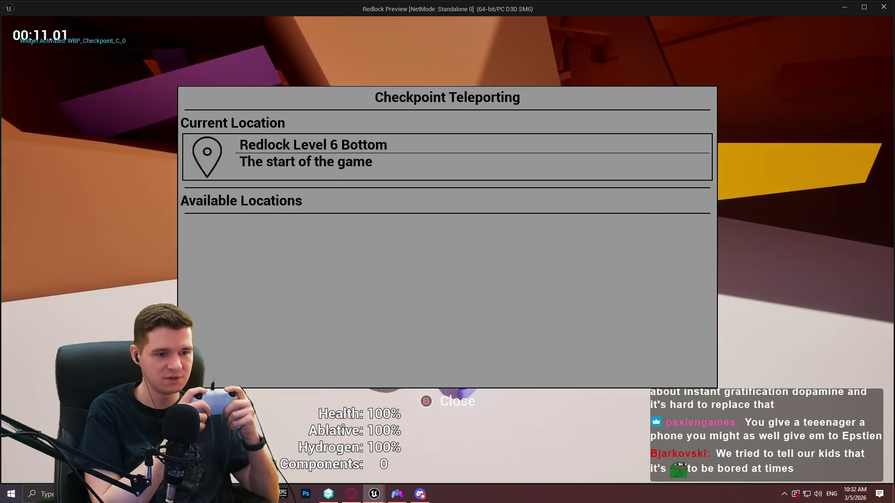
key(Escape)
key(e)
key(Escape)
key(e)
key(Escape)
key(e)
key(Escape)
key(e)
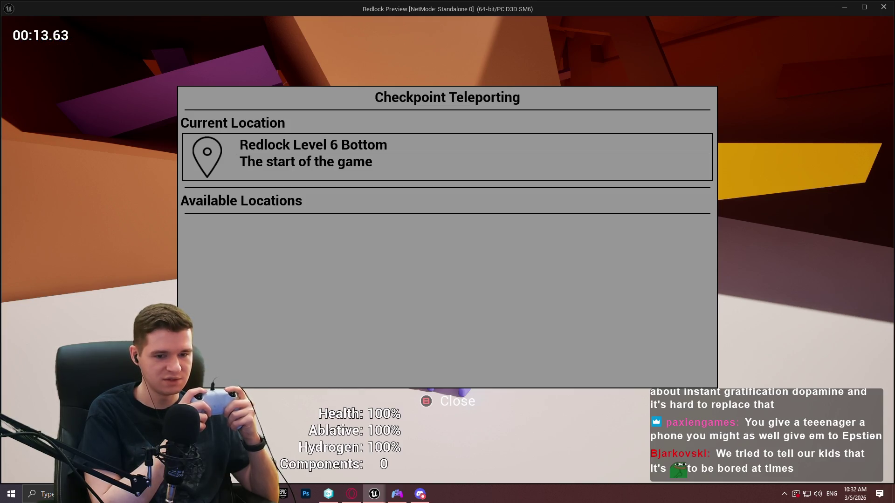
key(alt+F4)
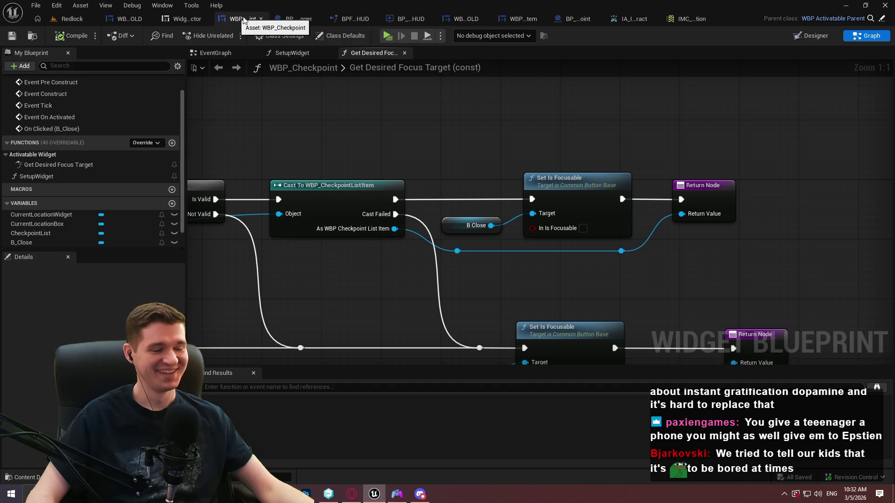
Step: In the Designer, expand B_Close's Input Action Override and Triggering Input Action in Details
click(812, 37)
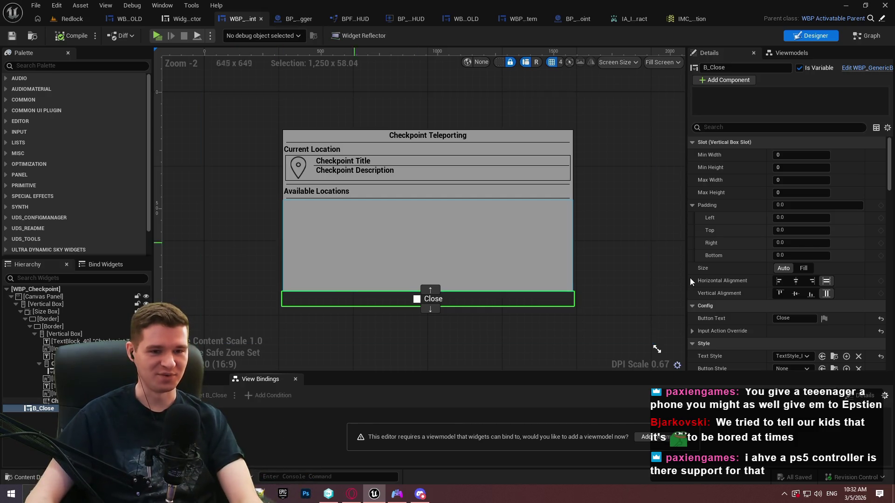
scroll(728, 285, down, 4)
click(692, 256)
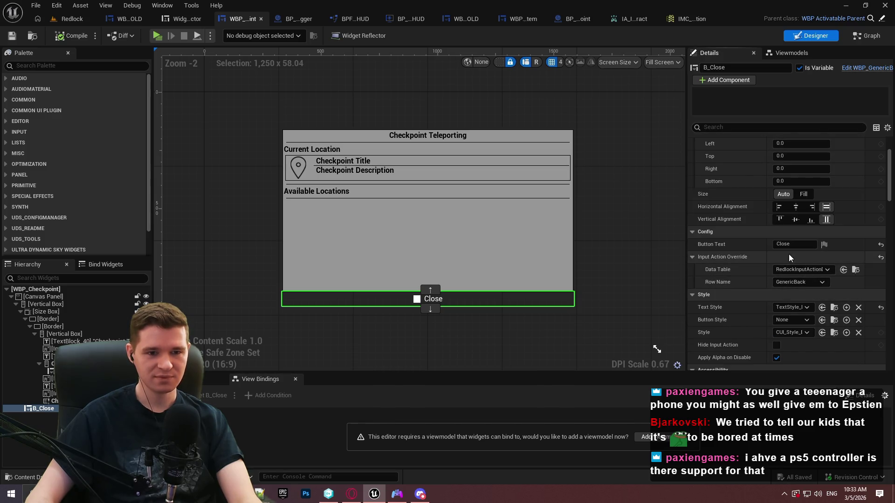
scroll(734, 264, down, 2)
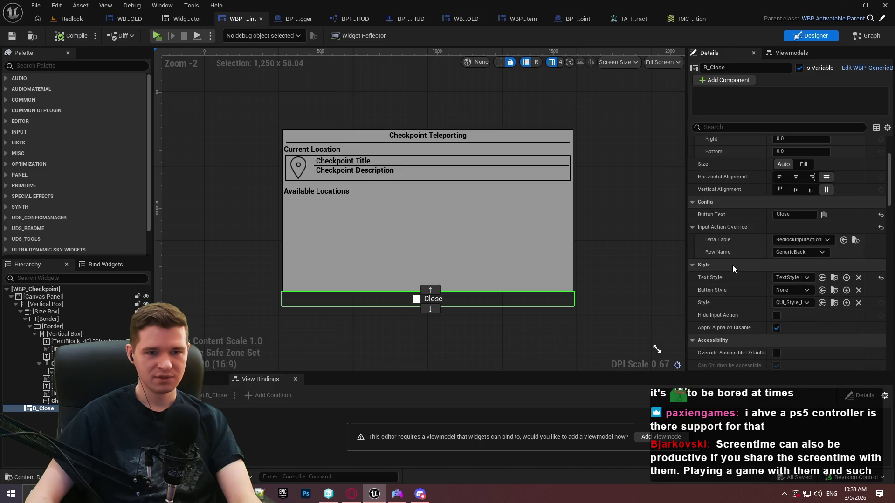
scroll(728, 264, down, 3)
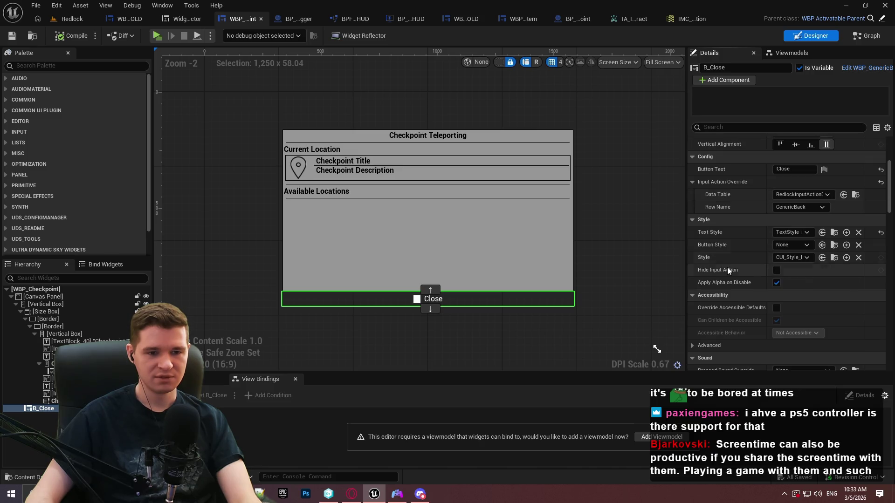
scroll(731, 303, down, 3)
scroll(731, 289, down, 6)
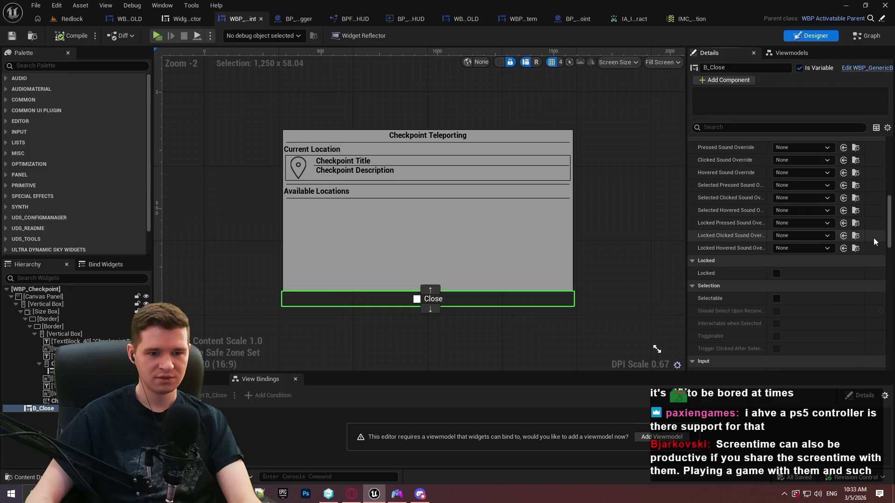
drag(890, 217, 892, 241)
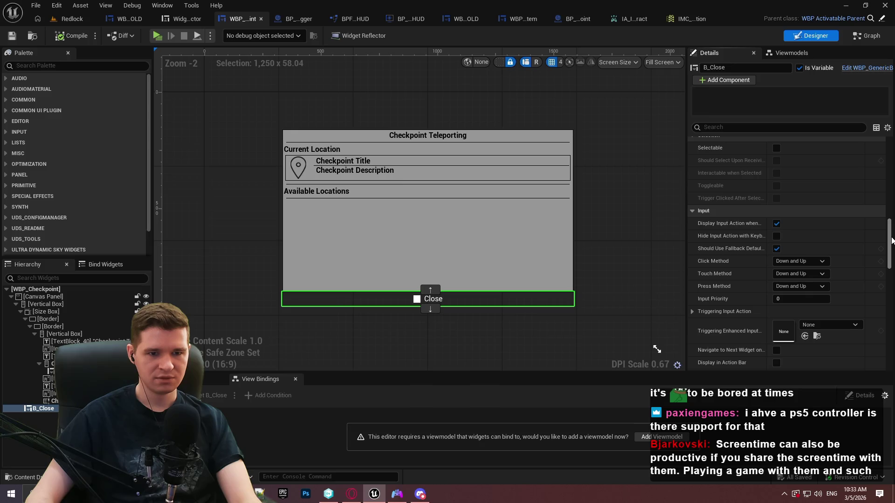
scroll(693, 247, down, 4)
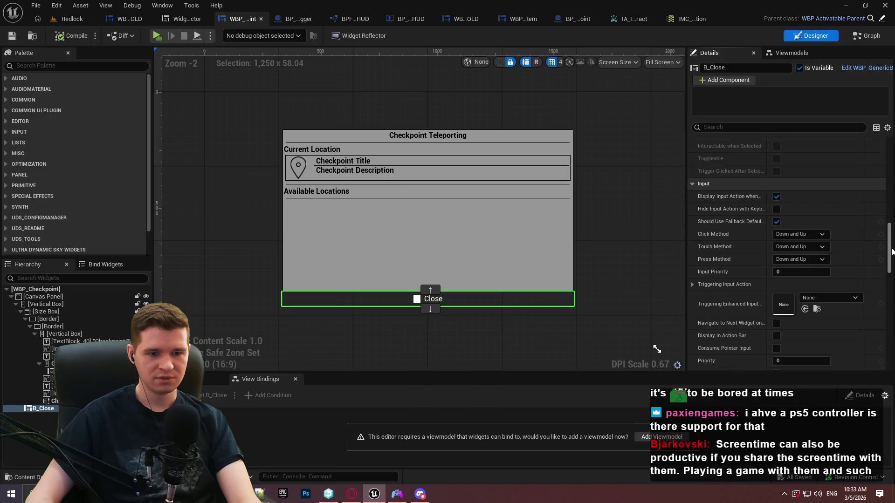
click(692, 231)
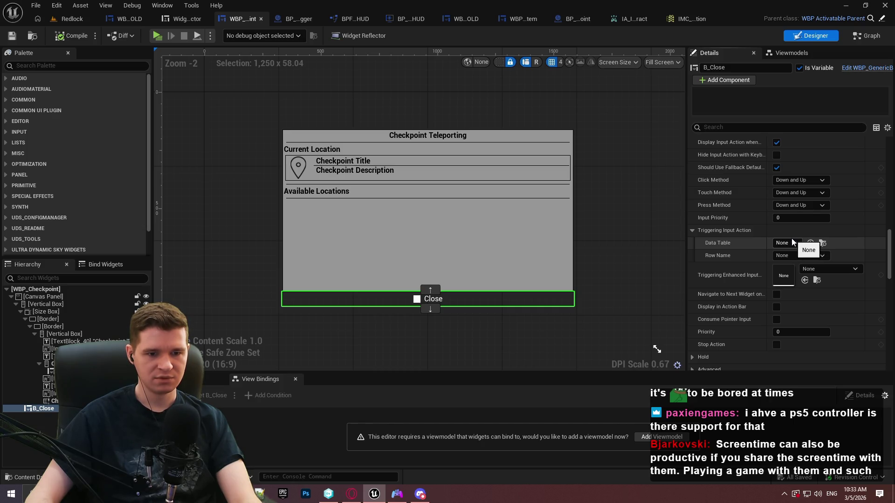
Step: Glance at the event graph, then return to the Designer and scroll Details to Triggering Input Action
click(865, 38)
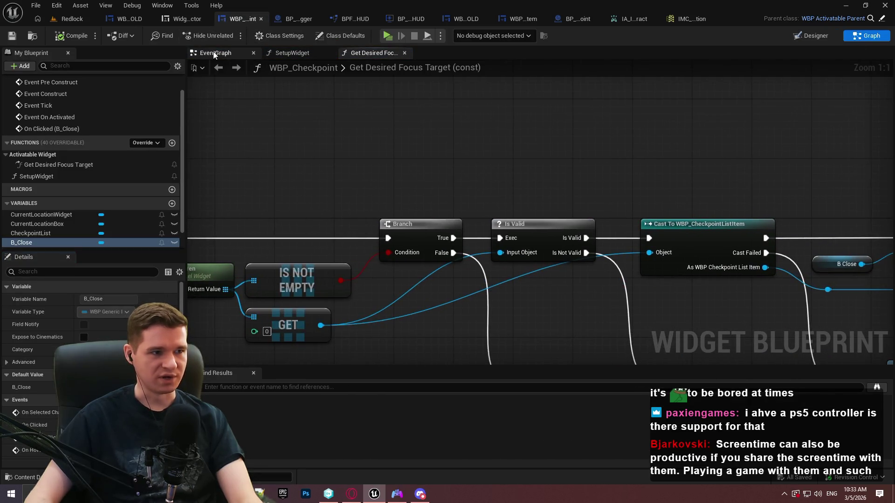
click(214, 55)
scroll(618, 120, up, 3)
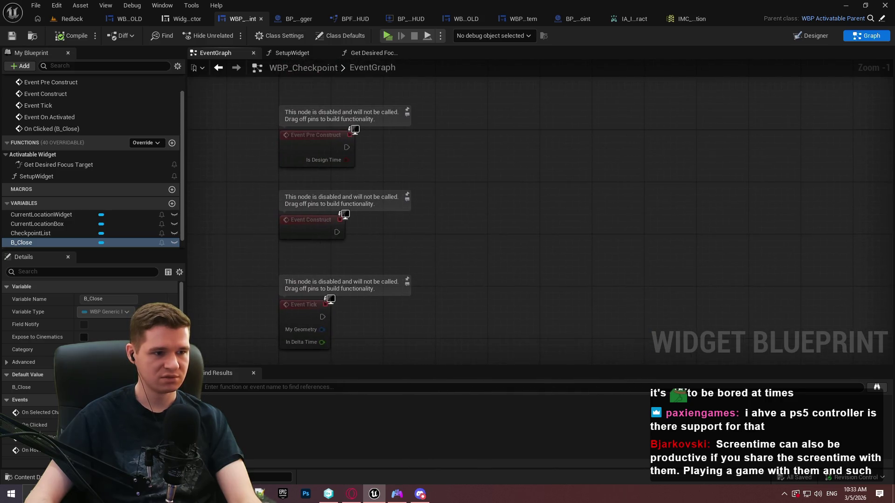
click(812, 32)
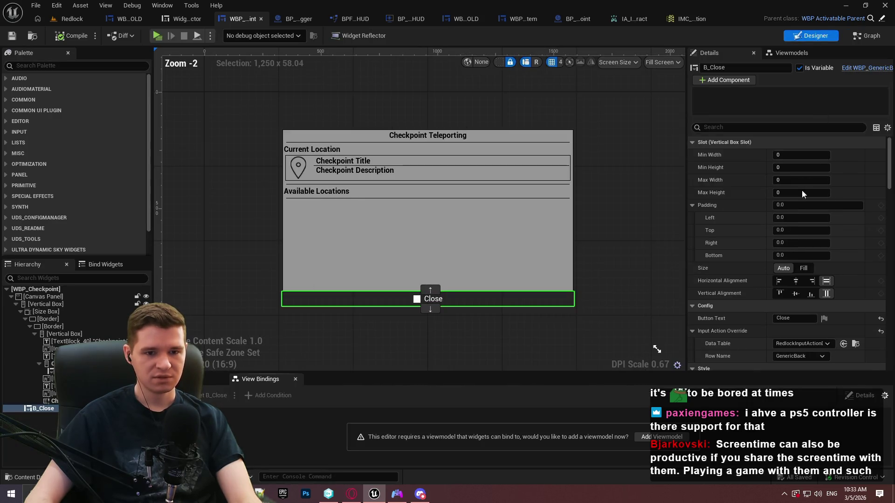
scroll(753, 283, down, 3)
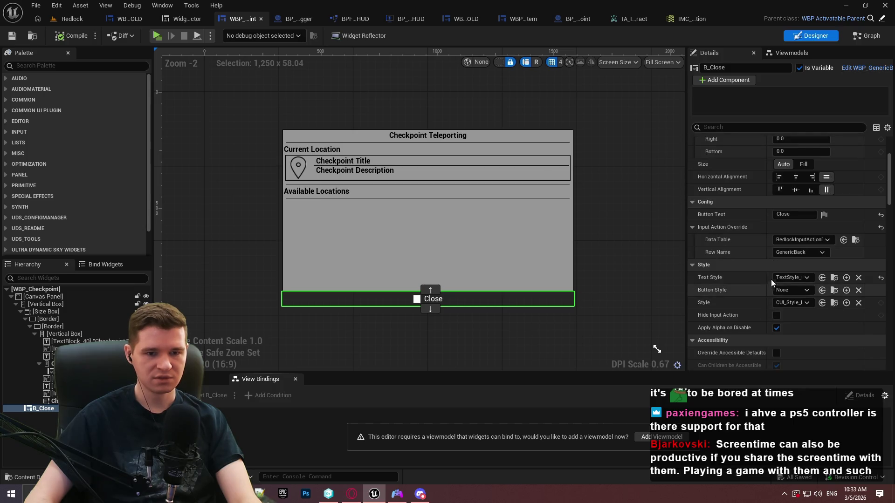
scroll(890, 184, down, 1)
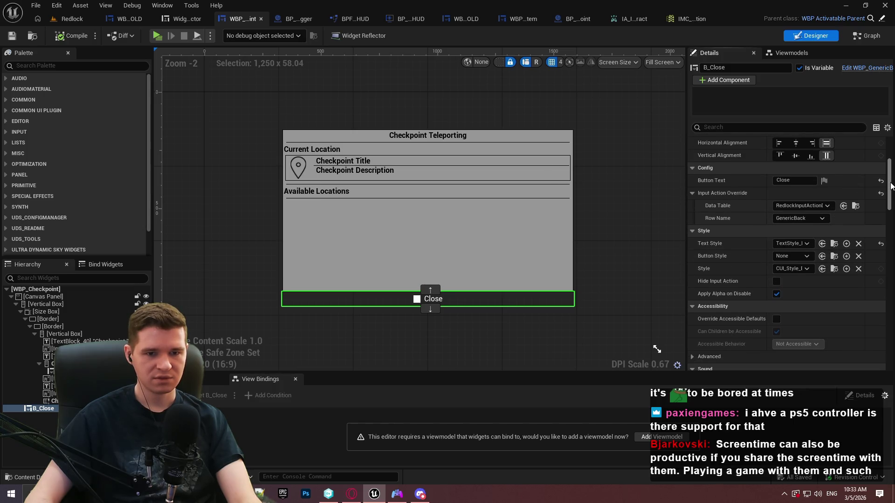
mouse_move(891, 185)
mouse_down()
mouse_move(890, 279)
mouse_move(883, 221)
mouse_up()
scroll(751, 222, down, 8)
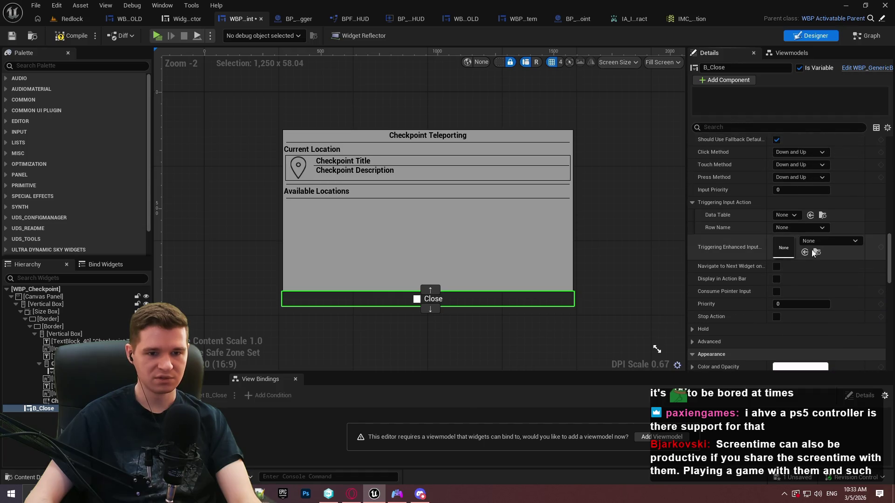
Step: Set Triggering Input Action to RedlockInputActionData row GenericBack, compile, and start a play-test
click(788, 215)
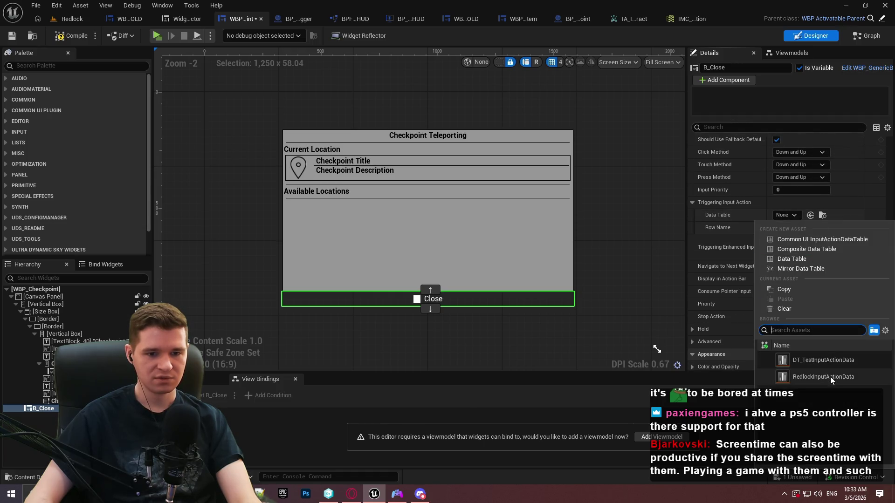
click(829, 376)
click(807, 227)
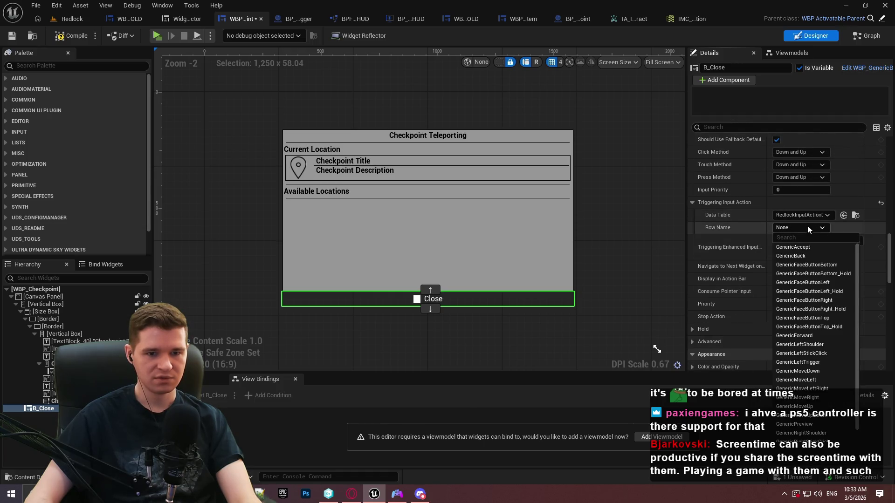
click(809, 255)
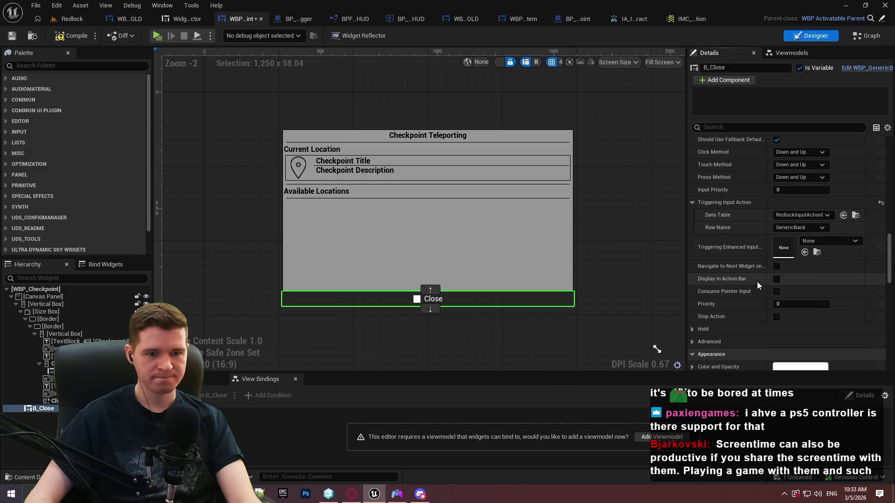
mouse_move(731, 294)
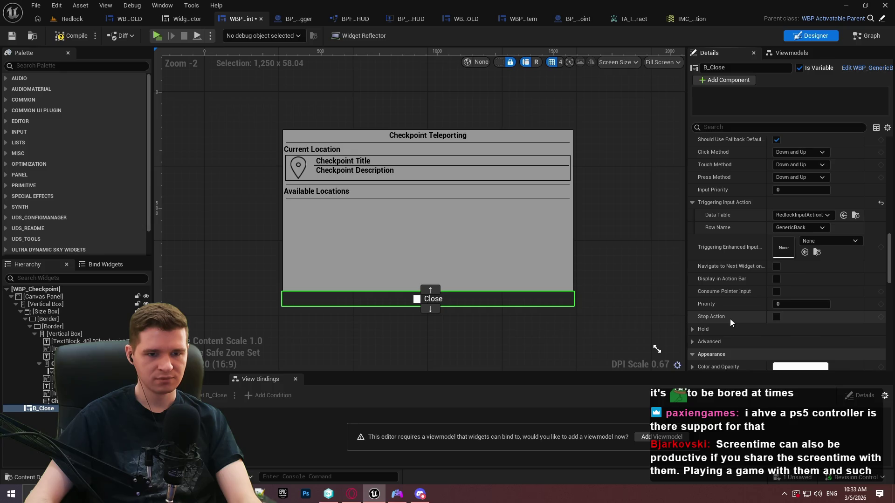
scroll(730, 319, up, 2)
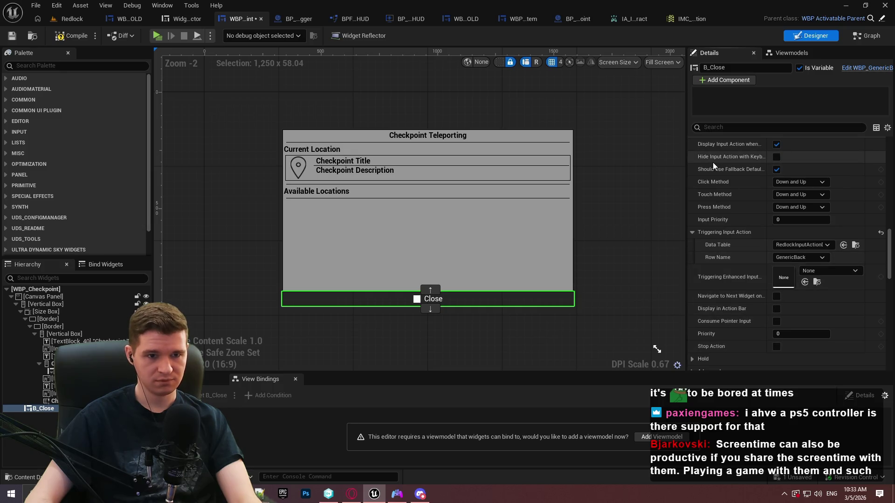
click(73, 36)
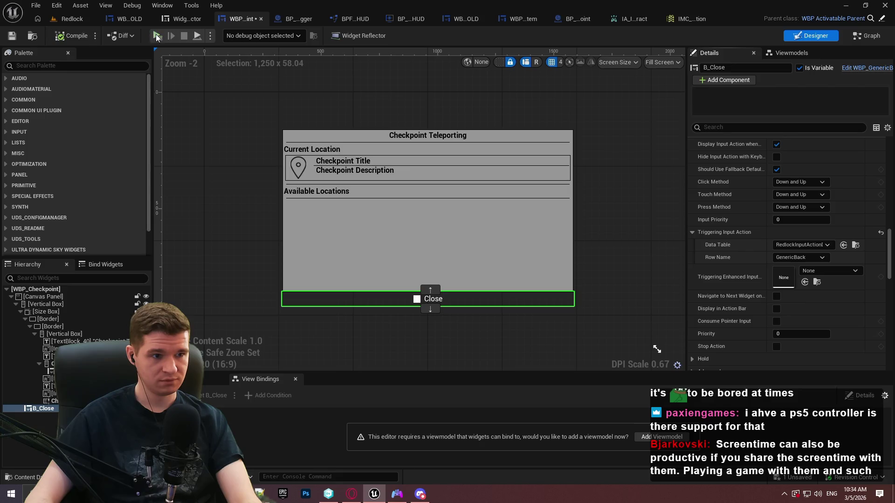
click(157, 36)
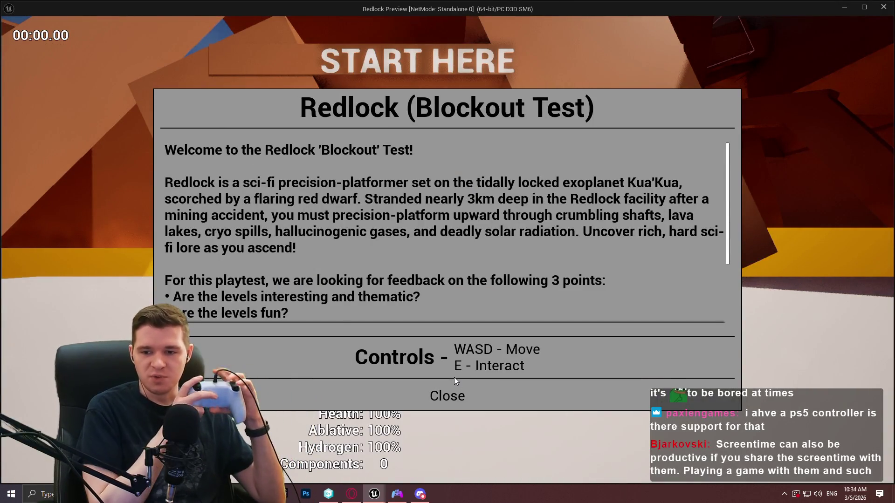
Step: Dismiss the Blockout Test welcome, stop the play-test, and bring up the DS4Windows controller window
click(454, 394)
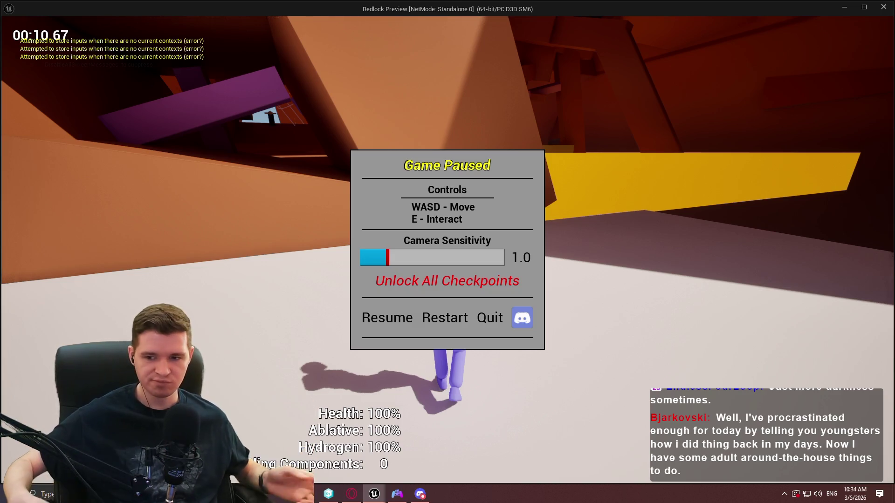
key(Escape)
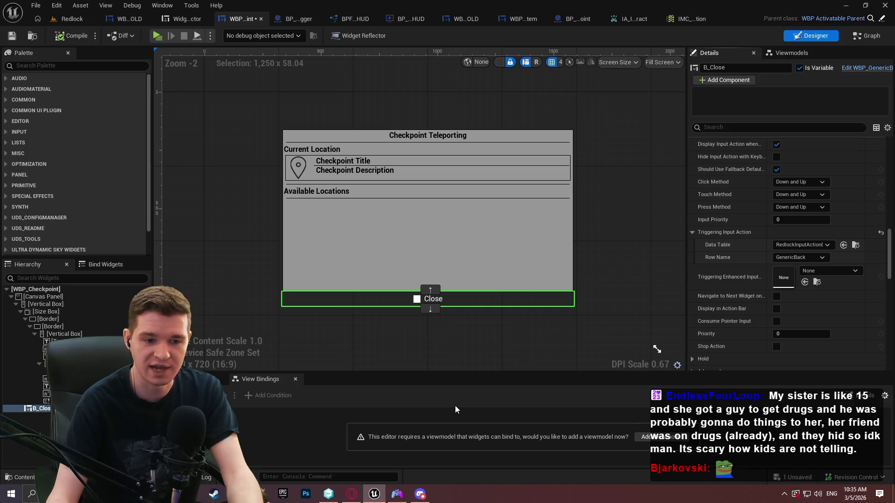
click(396, 493)
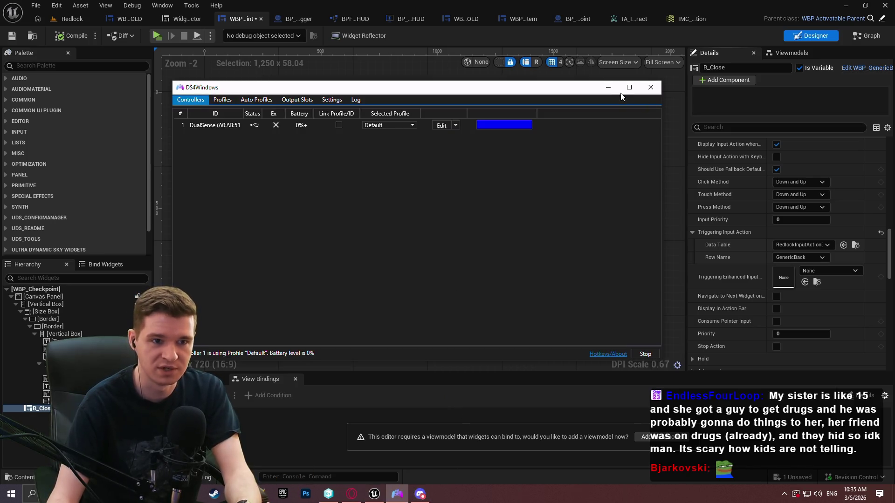
click(614, 90)
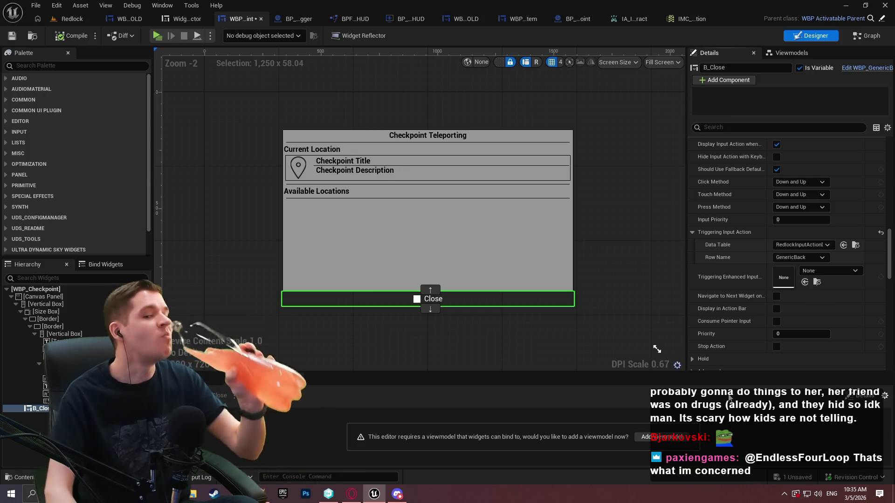
Step: Reset B_Close's Triggering Input Action, set its override row to GenericBack, save, and play-test
click(880, 232)
scroll(889, 246, down, 1)
drag(889, 245, 882, 162)
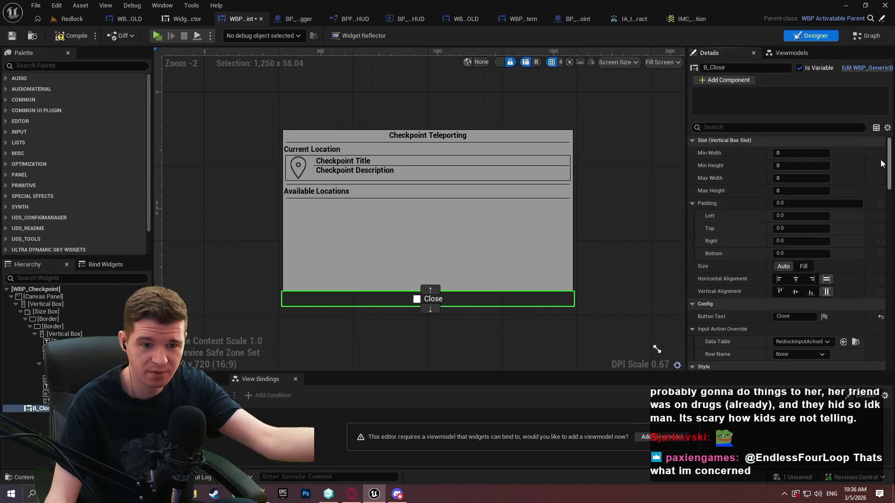
scroll(879, 168, down, 5)
click(796, 226)
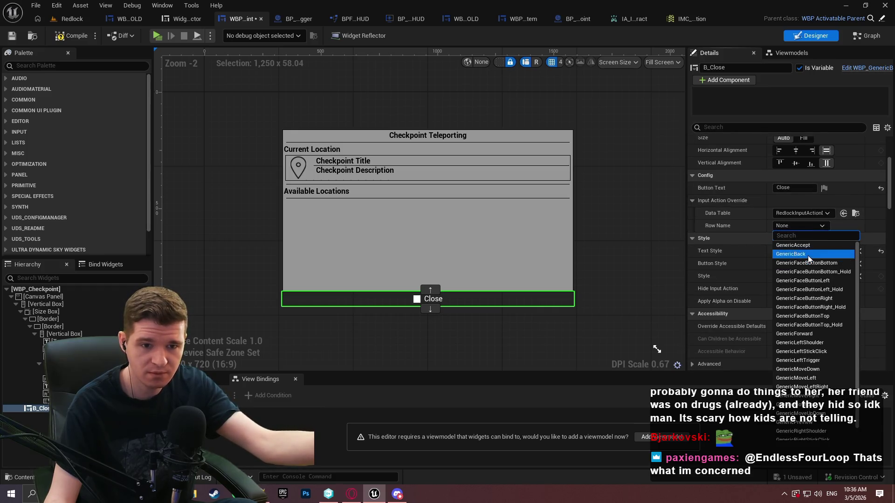
click(807, 256)
click(16, 40)
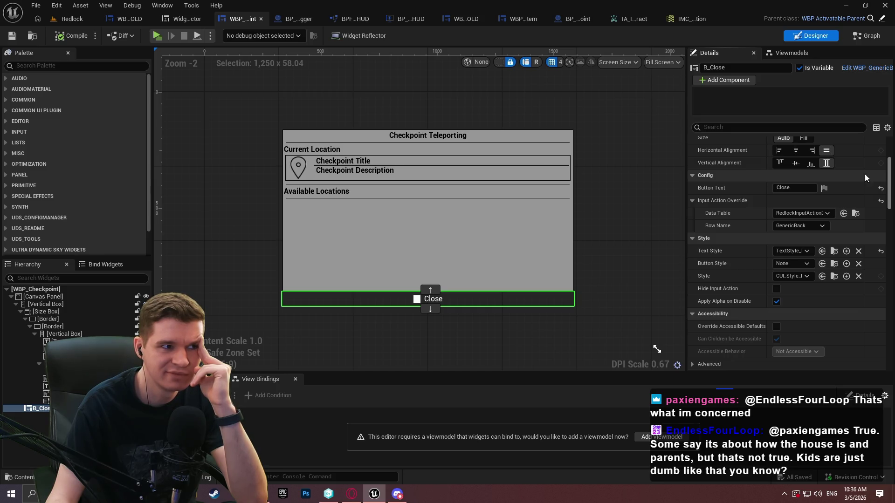
click(157, 35)
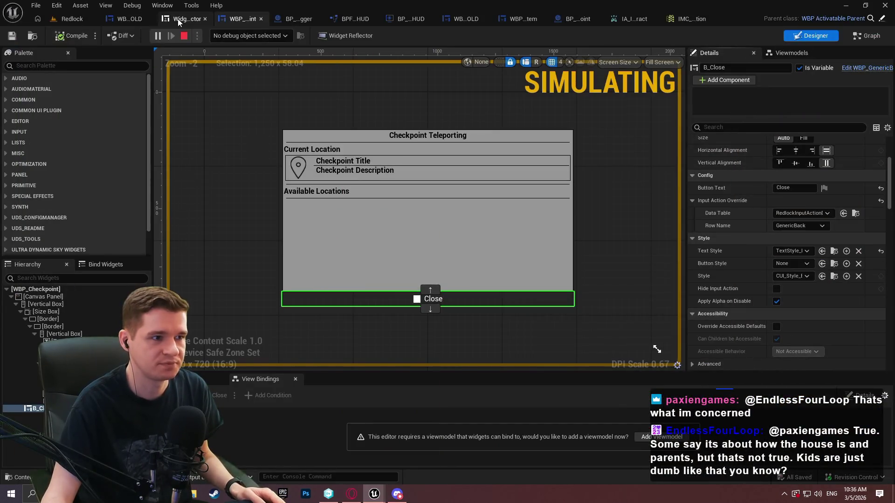
Step: In the Widget Reflector, pick hit-testable widgets over the running game's Close button
click(209, 18)
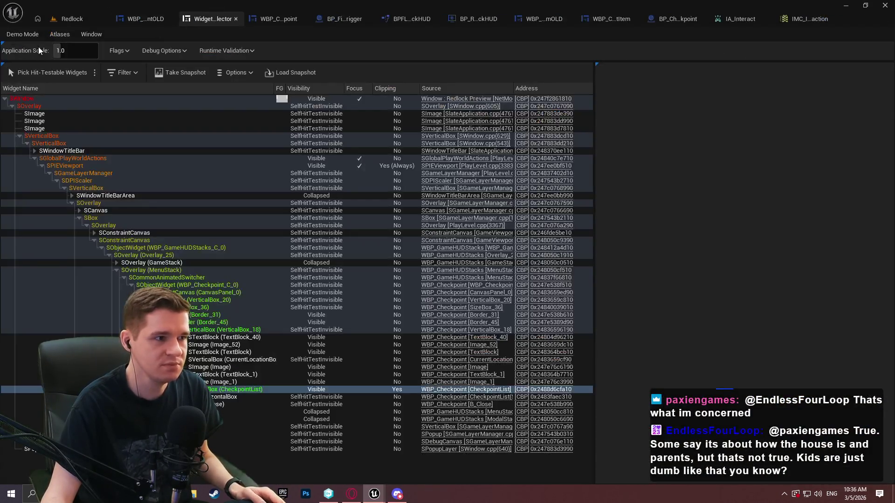
click(46, 72)
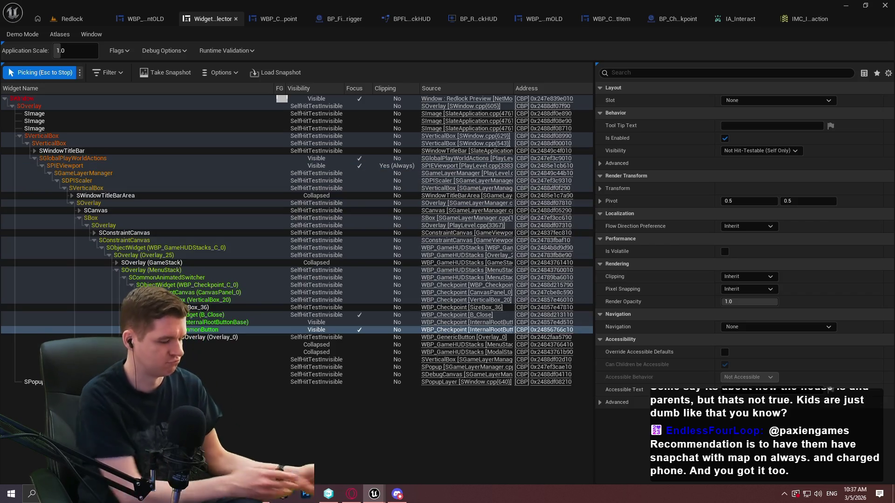
key(Escape)
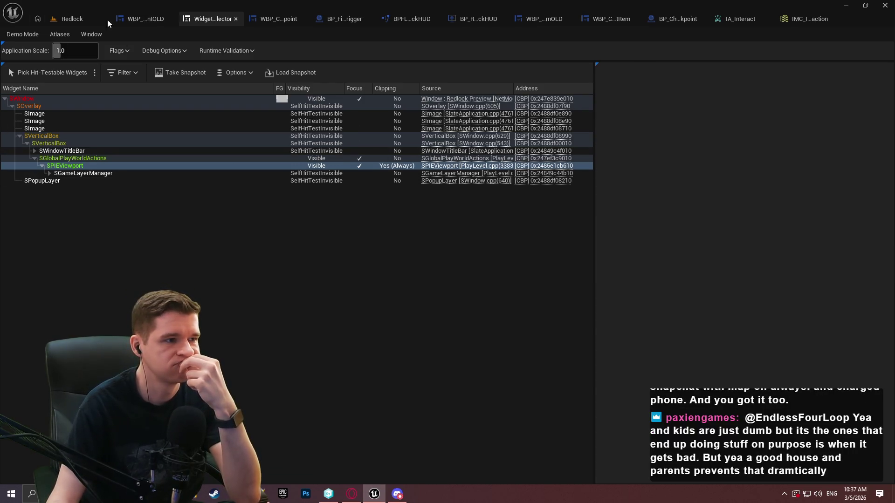
Step: Return to the WBP_Checkpoint designer, review B_Close's Details, and launch another play-test
click(267, 19)
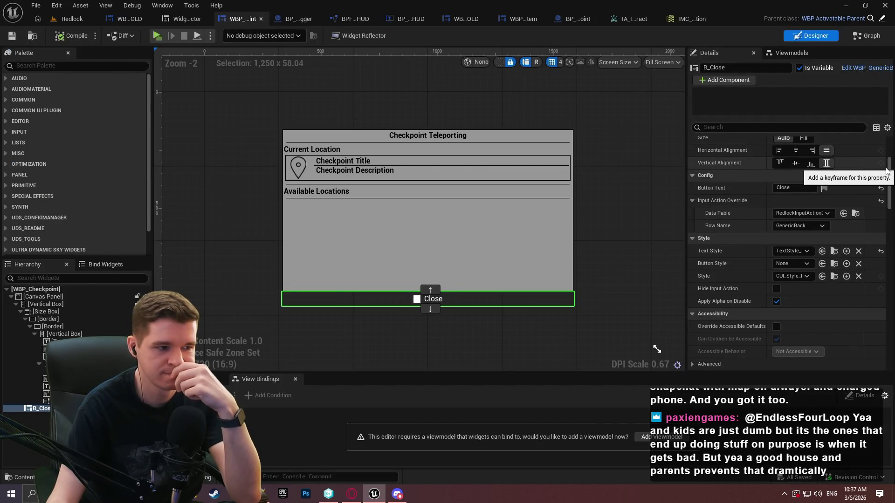
drag(889, 172, 886, 221)
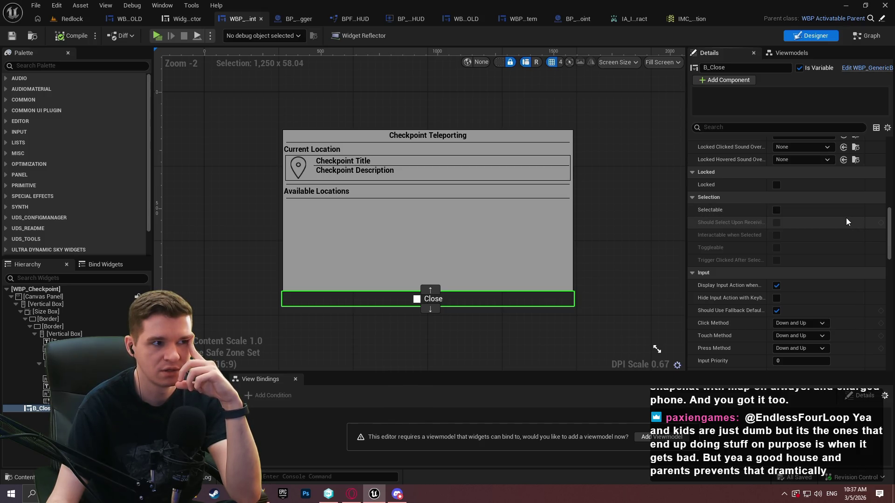
click(163, 38)
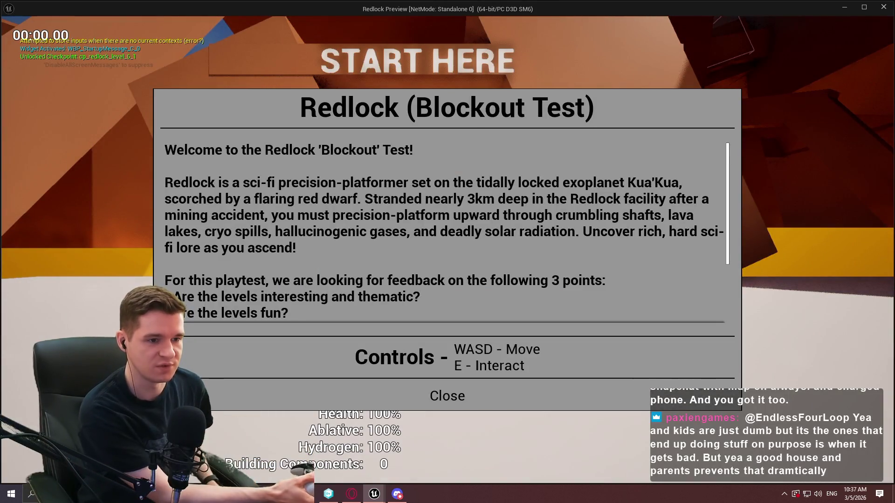
key(Escape)
key(Escape)
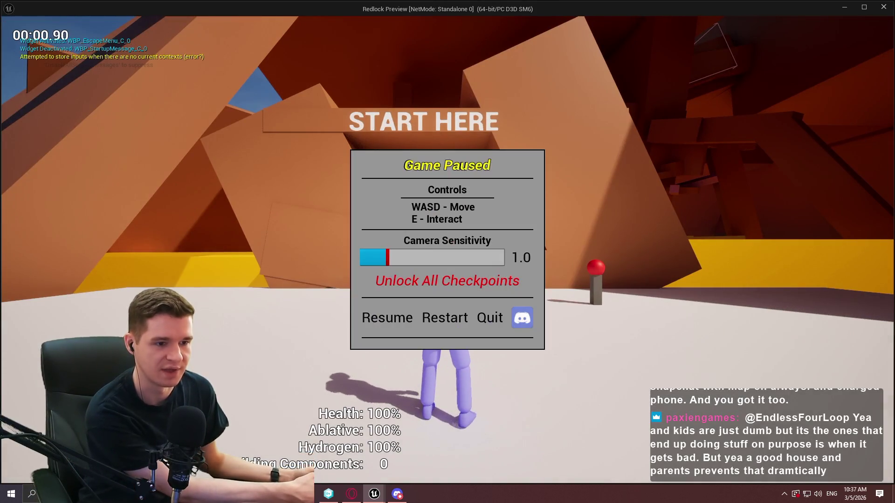
key(Right)
key(Return)
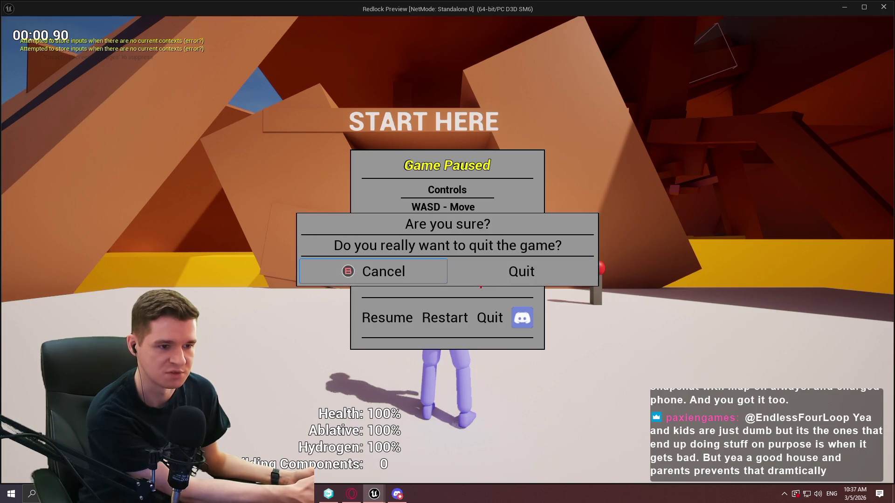
key(Escape)
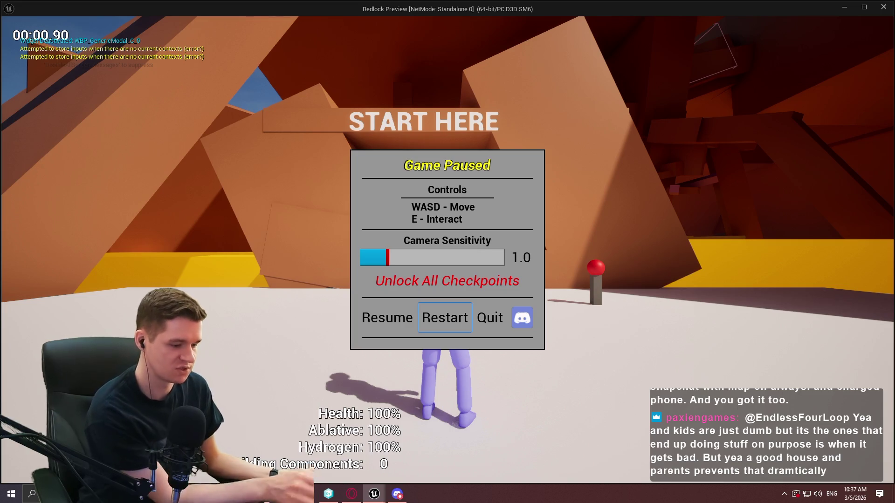
key(shift+Escape)
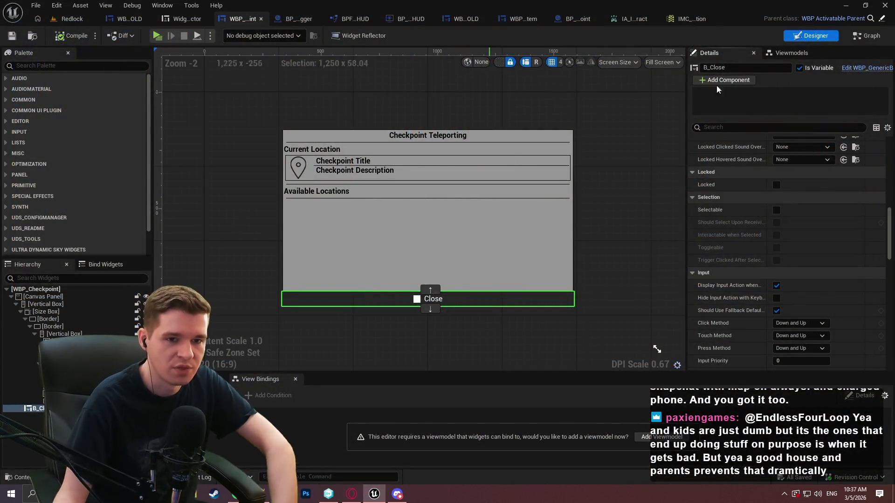
mouse_move(708, 237)
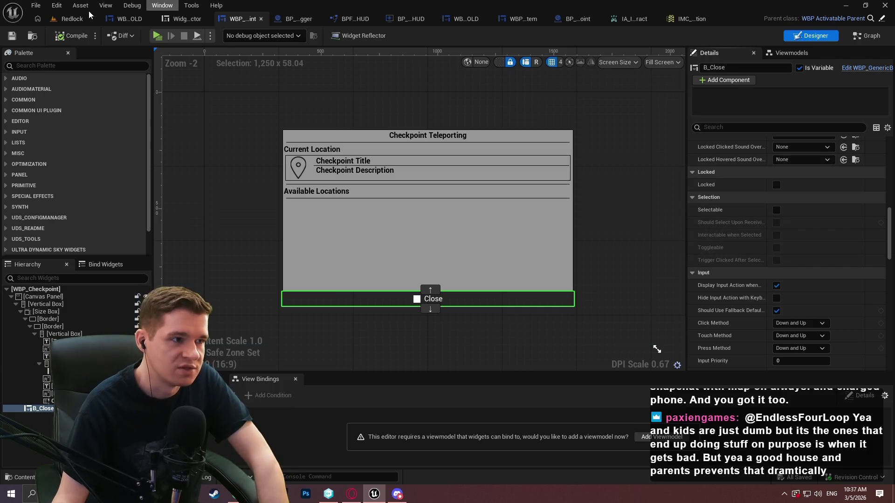
click(69, 19)
Step: Browse to KYS/UI/Core/Modal and open the WBP_GenericModal widget blueprint
click(474, 231)
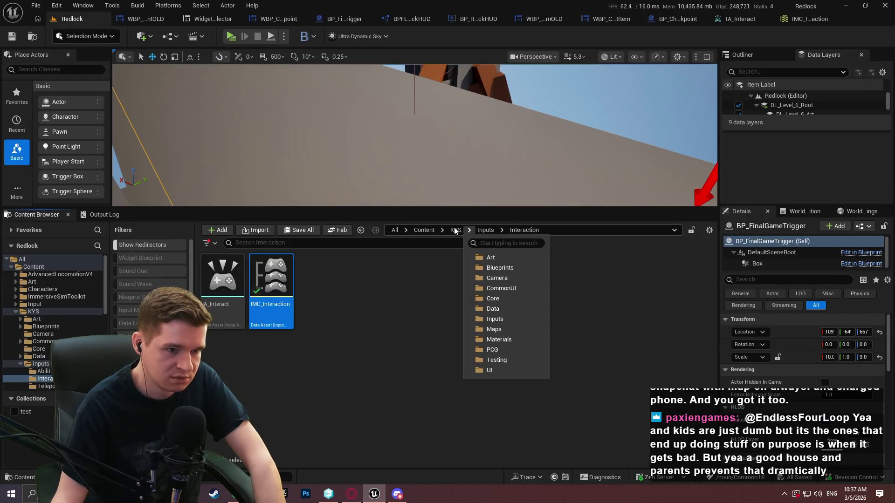
click(480, 354)
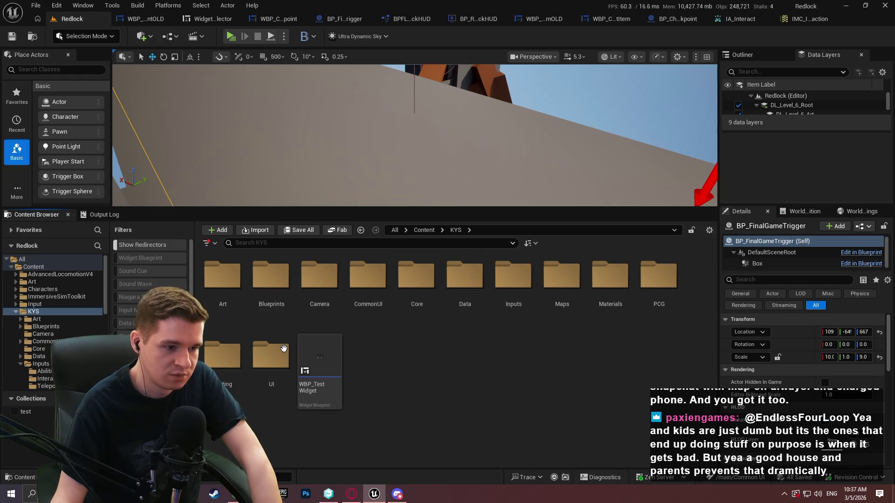
double_click(271, 357)
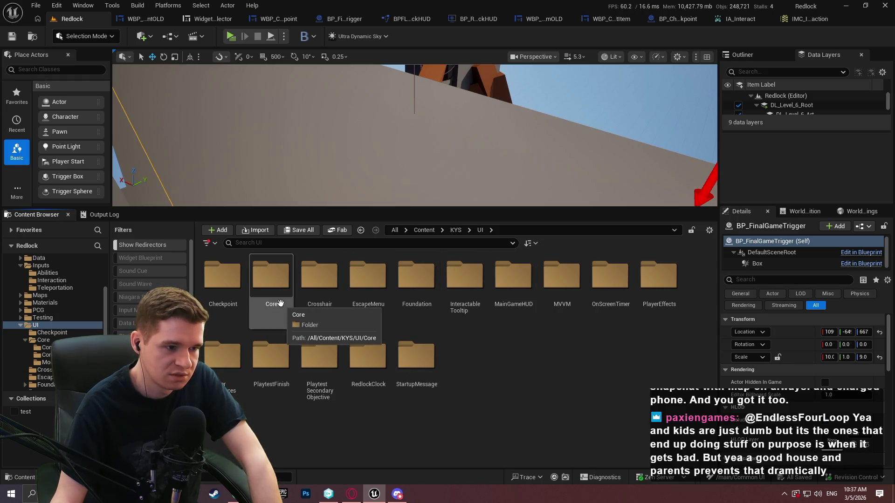
double_click(280, 303)
double_click(305, 307)
click(222, 317)
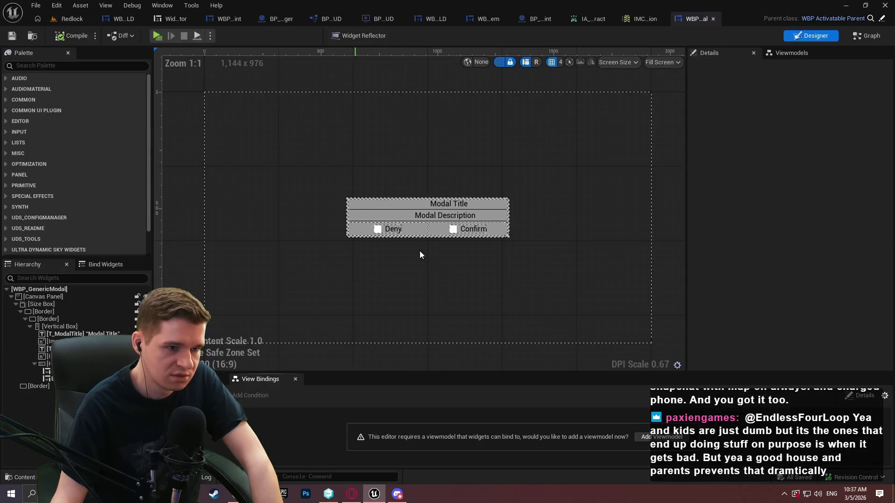
Step: Select the modal's Deny button and review its input action settings in Details
click(405, 234)
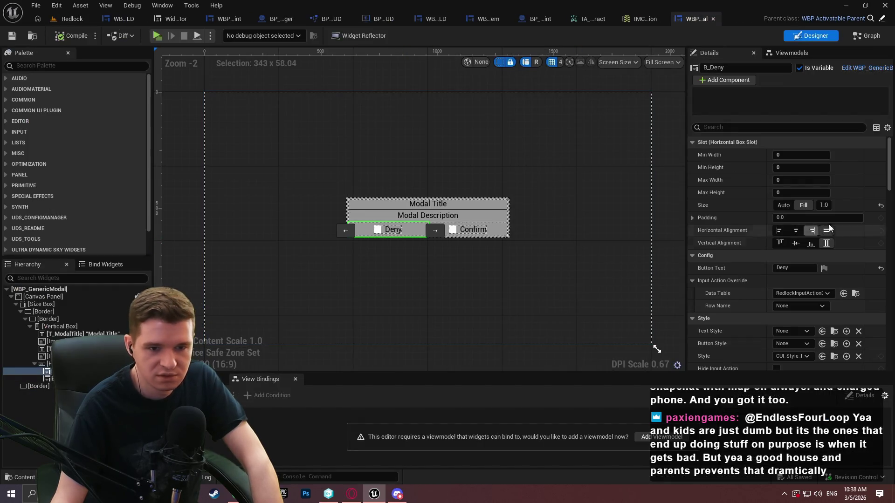
scroll(769, 242, down, 5)
drag(887, 154, 887, 240)
scroll(887, 240, down, 2)
scroll(887, 240, up, 1)
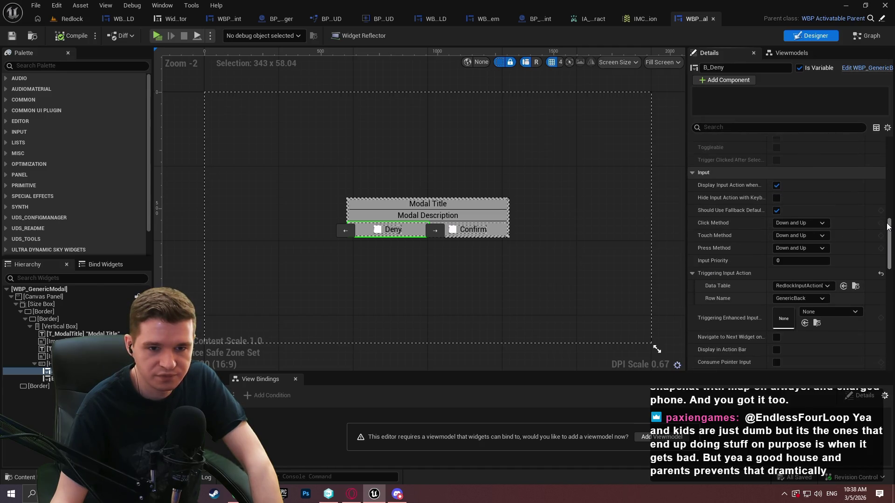
scroll(887, 240, down, 3)
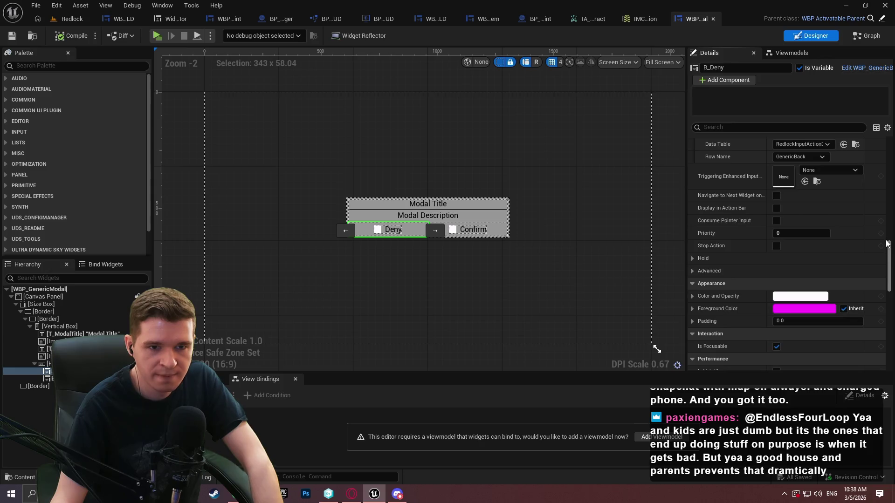
scroll(885, 244, up, 2)
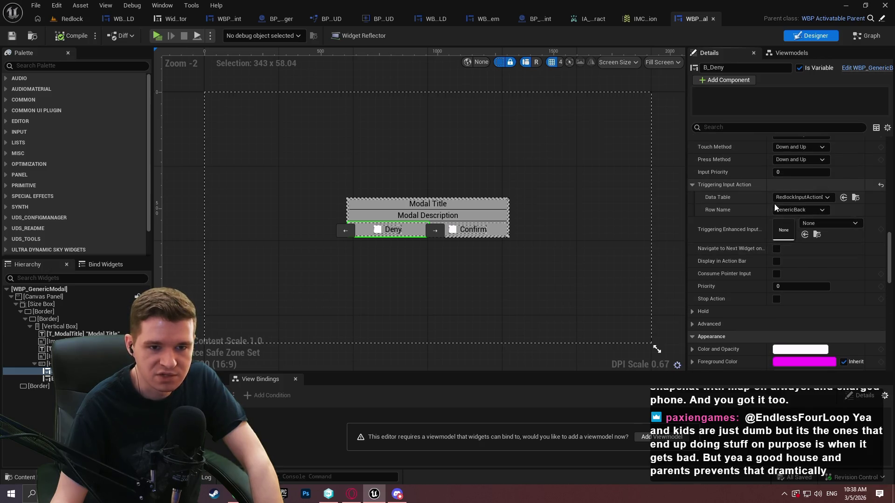
scroll(885, 246, down, 10)
scroll(885, 209, down, 5)
scroll(892, 160, up, 15)
scroll(891, 161, up, 5)
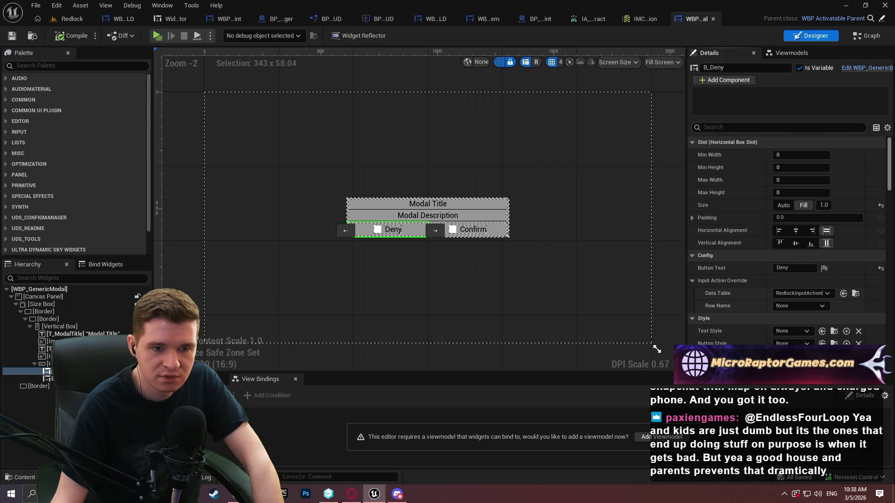
scroll(885, 209, down, 10)
Step: Inspect the Deny button's click handler in the event graph, then close the modal blueprint
click(866, 36)
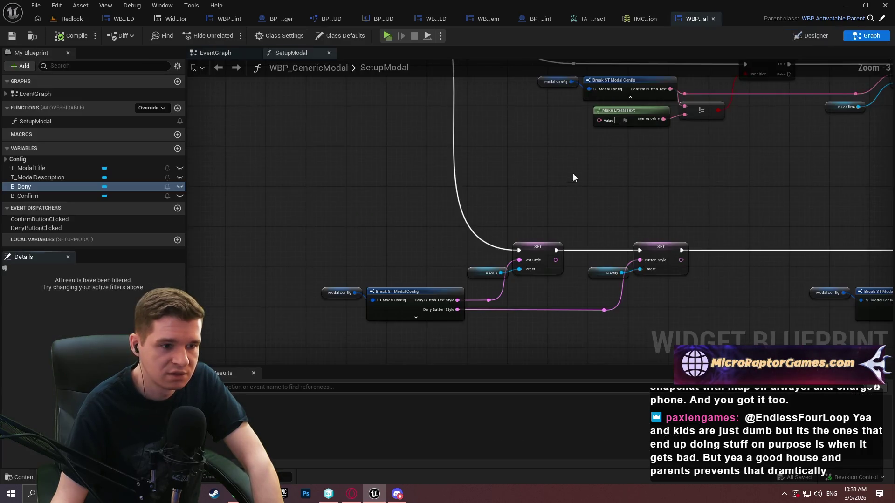
click(215, 52)
click(172, 425)
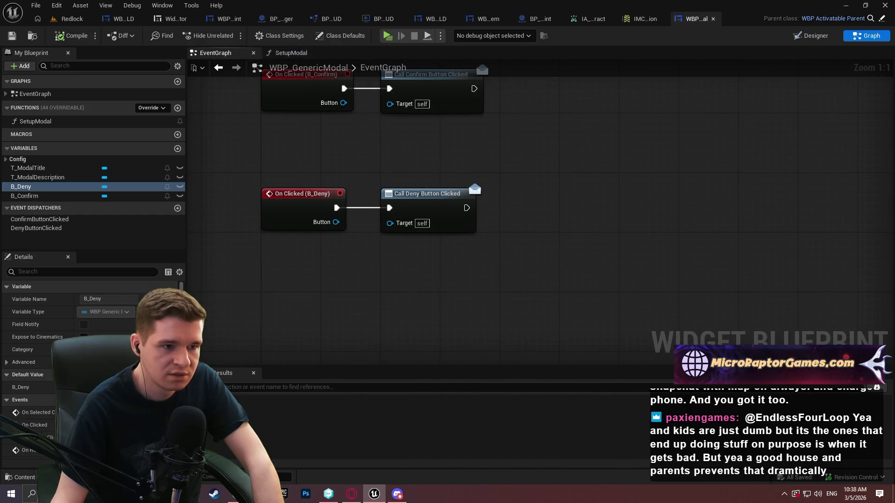
scroll(406, 170, down, 5)
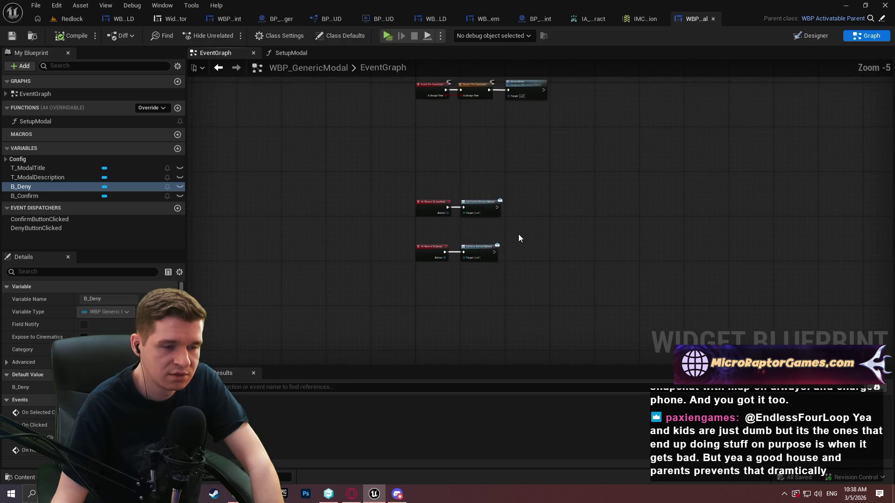
scroll(504, 233, up, 4)
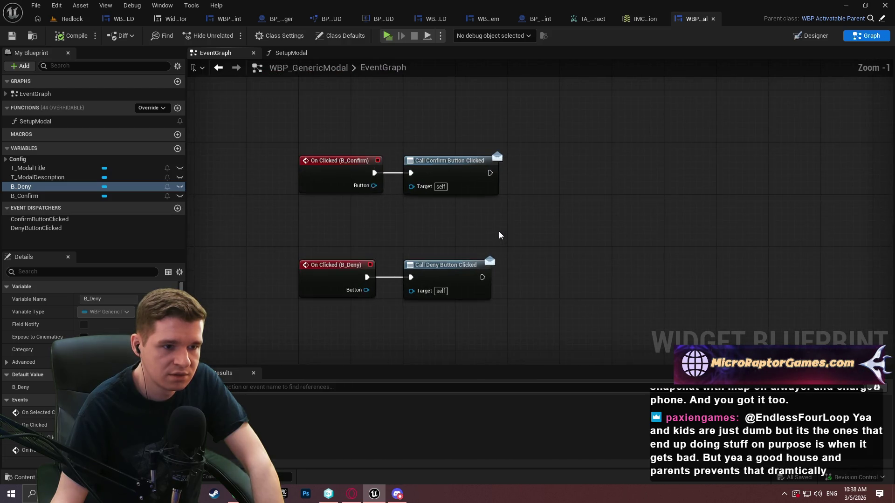
click(712, 19)
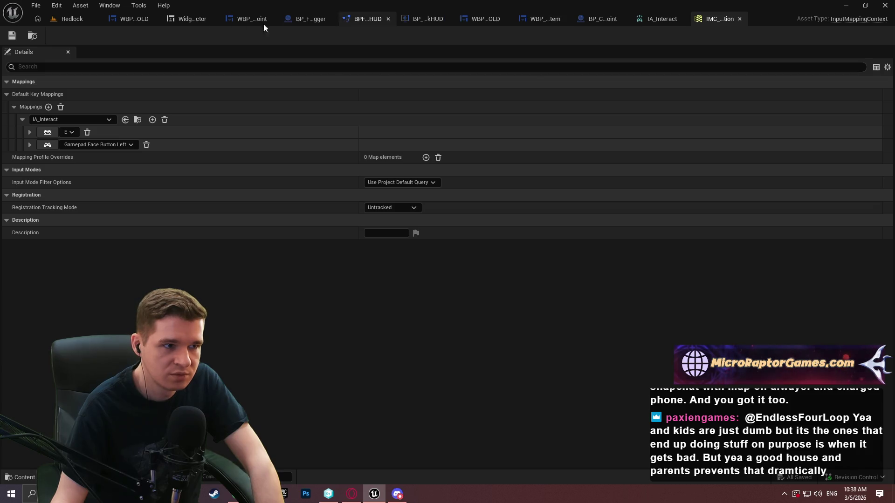
click(65, 20)
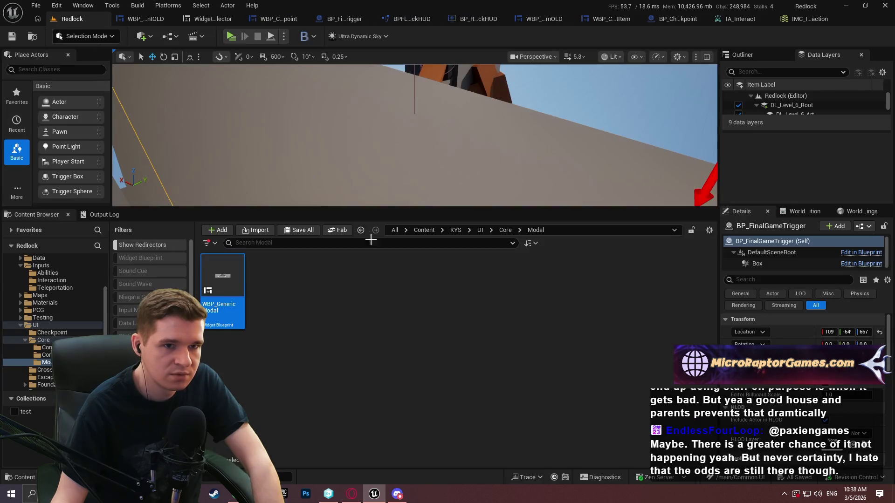
Step: Navigate to the UI/EscapeMenu folder and open the WBP_EscapeMenu widget blueprint
click(492, 229)
click(506, 229)
click(491, 229)
click(480, 230)
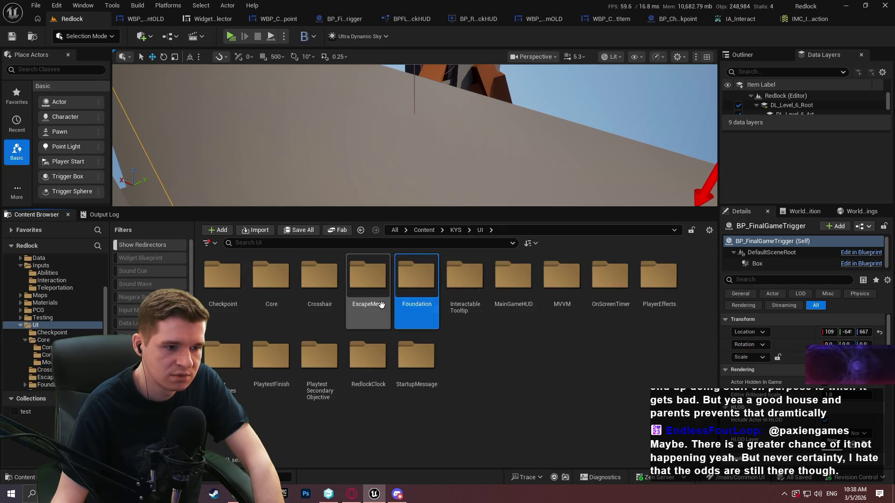
double_click(368, 277)
double_click(224, 324)
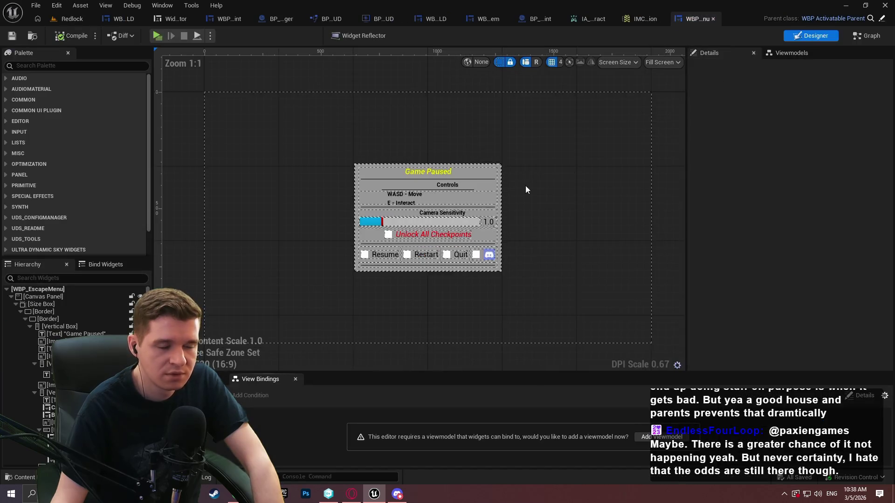
Step: Review the CancelQuit and Quit Game node chains in WBP_EscapeMenu's event graph
click(866, 40)
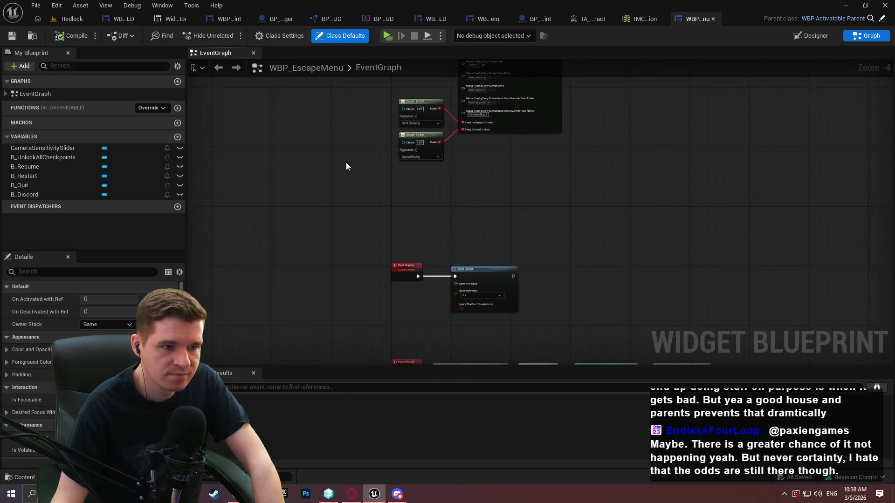
scroll(352, 161, up, 2)
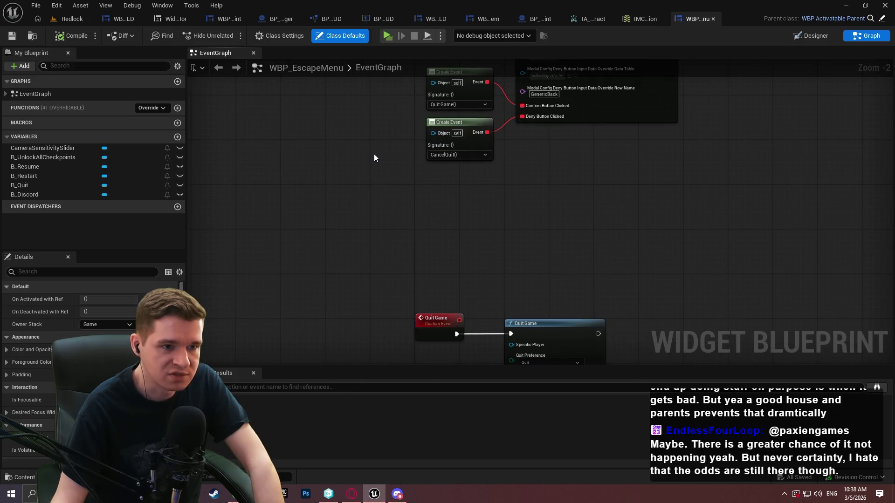
drag(535, 252, 531, 94)
mouse_move(666, 188)
mouse_down()
mouse_move(669, 195)
mouse_move(561, 116)
mouse_up()
scroll(485, 149, up, 2)
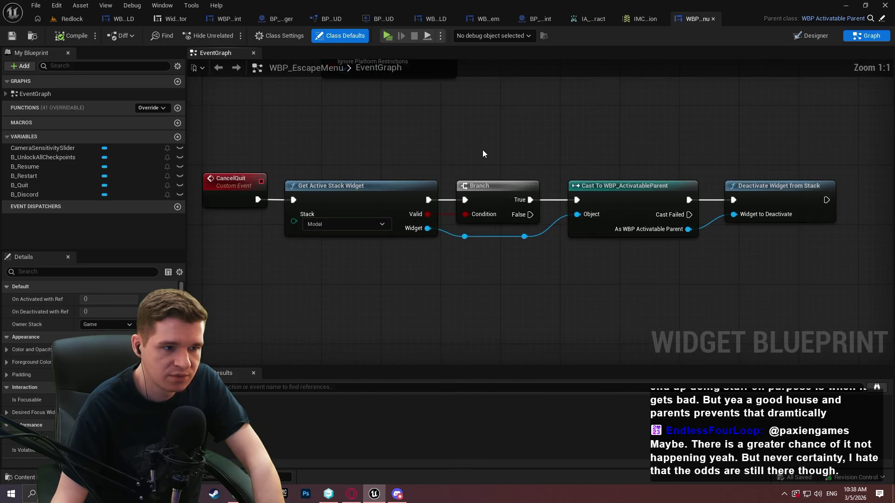
drag(375, 126, 815, 272)
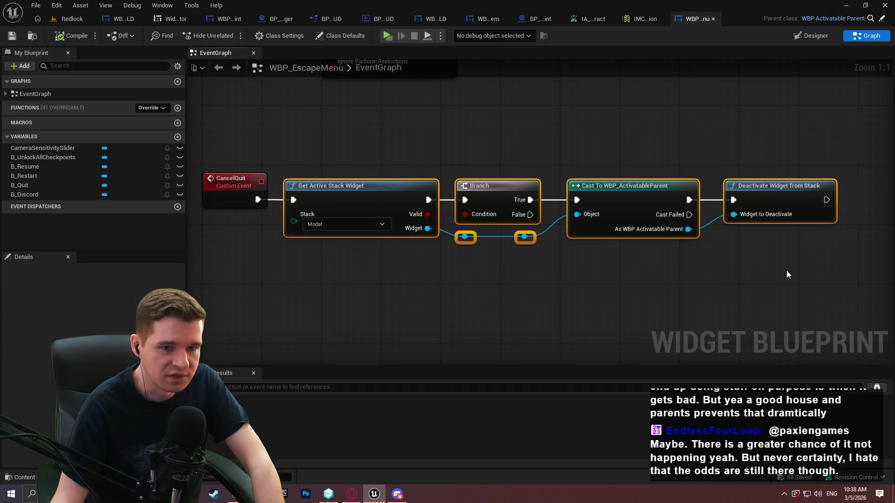
click(783, 269)
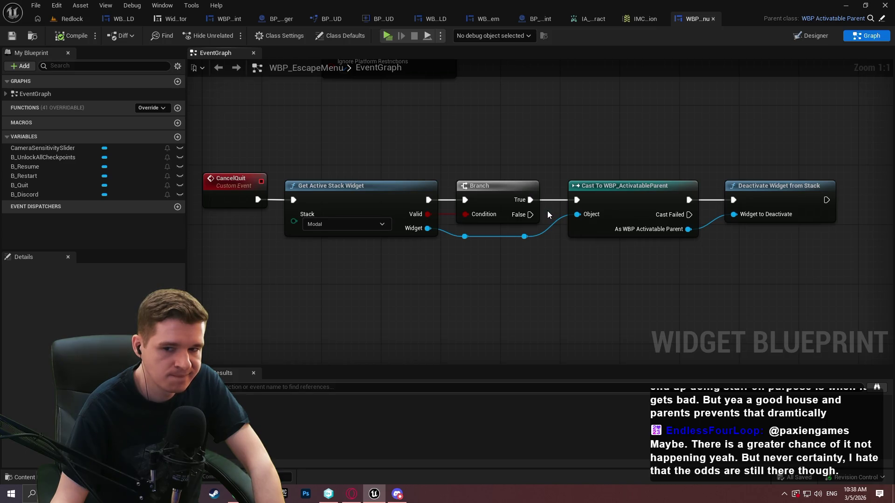
mouse_move(500, 114)
mouse_down()
mouse_move(515, 206)
mouse_move(512, 253)
mouse_up()
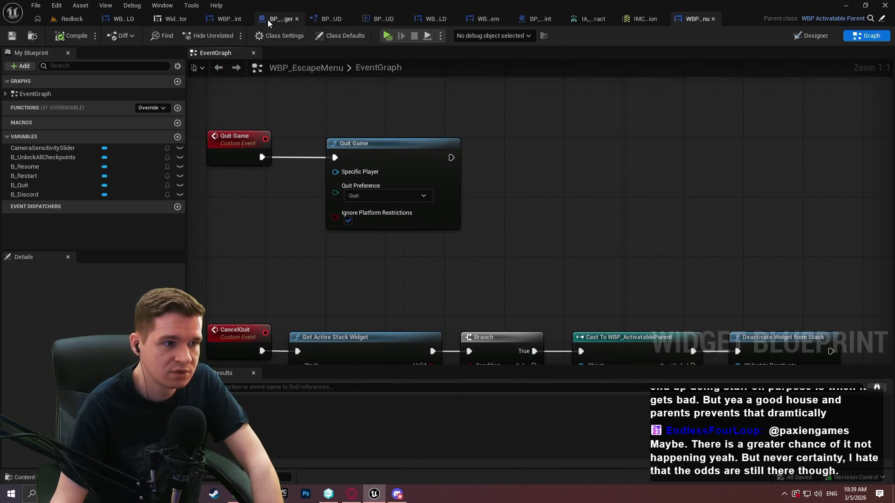
Step: Review WBP_Checkpoint's Deactivate Widget from Stack and Event On Activated graph logic
click(223, 21)
click(869, 35)
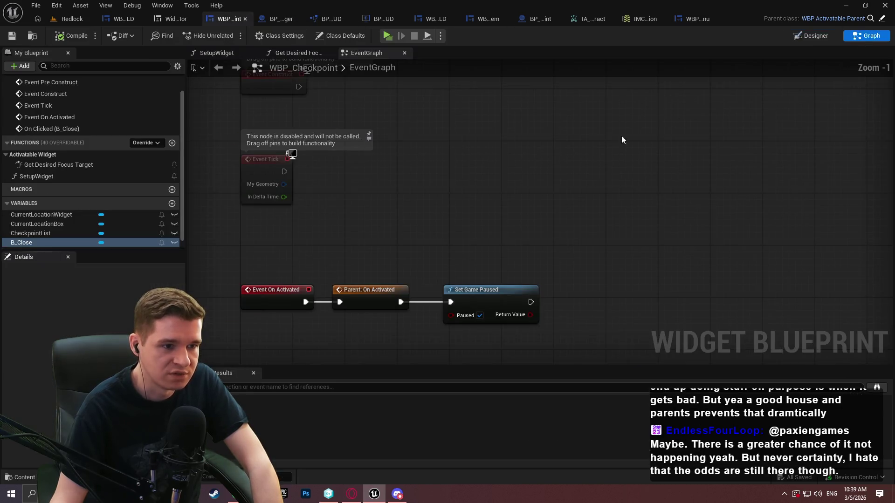
drag(642, 191, 517, 104)
click(573, 152)
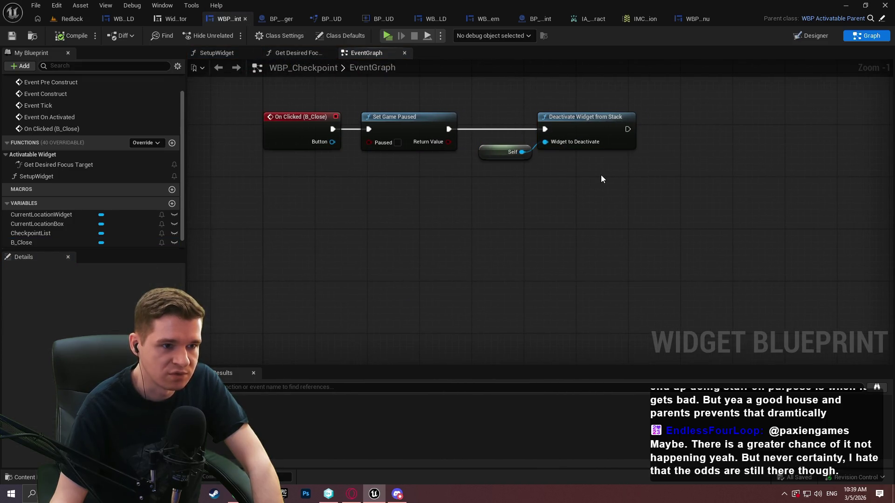
mouse_move(574, 180)
mouse_down()
mouse_move(574, 214)
mouse_move(605, 327)
mouse_move(451, 170)
mouse_move(469, 263)
mouse_up()
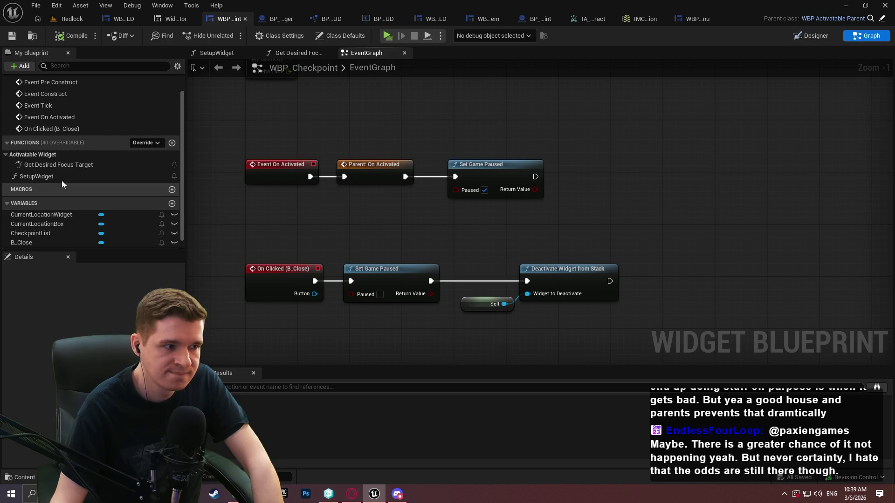
Step: Inspect the B_Close variable's details, then return to the Designer layout
scroll(42, 230, down, 1)
click(47, 230)
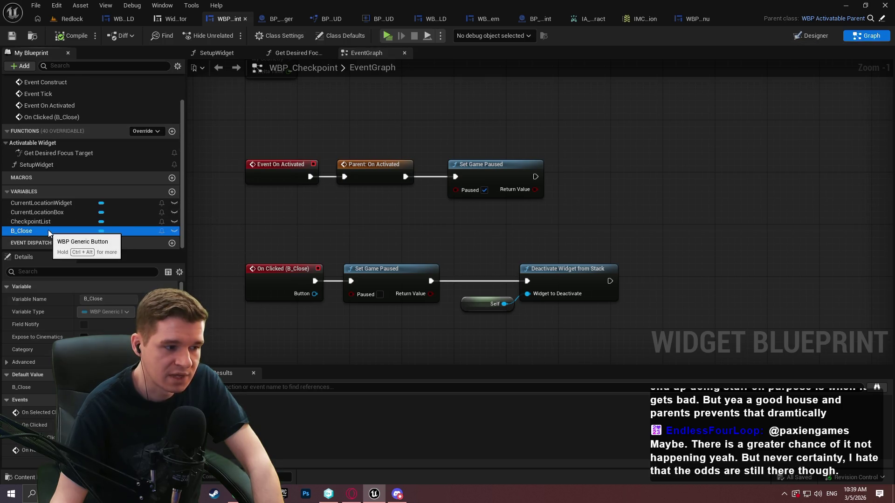
scroll(93, 326, down, 2)
scroll(70, 363, down, 5)
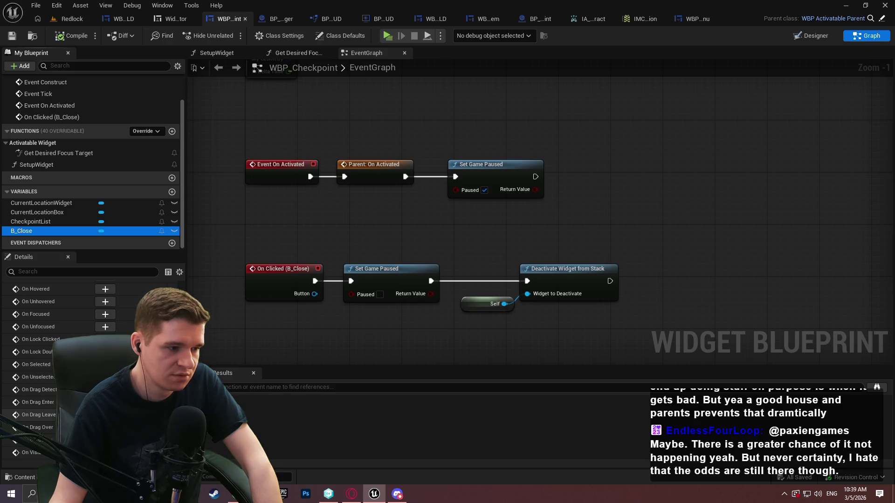
click(824, 39)
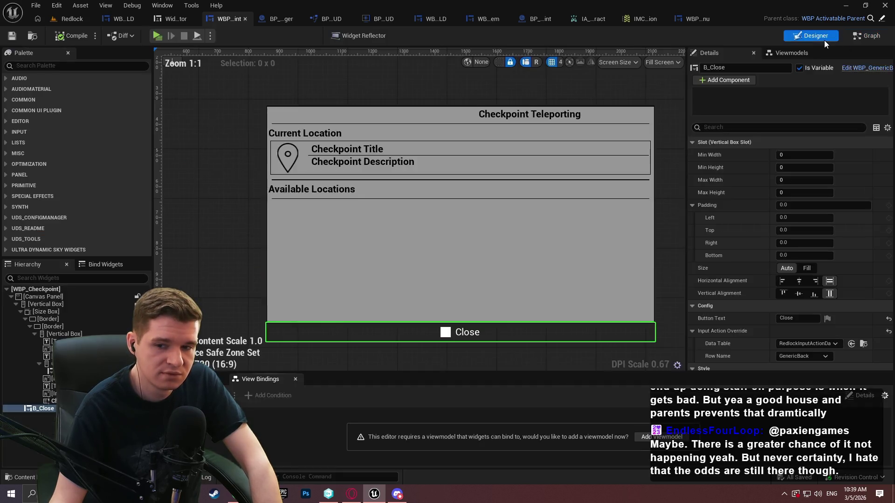
Step: Clear B_Close's Input Action Override data table
scroll(780, 236, down, 5)
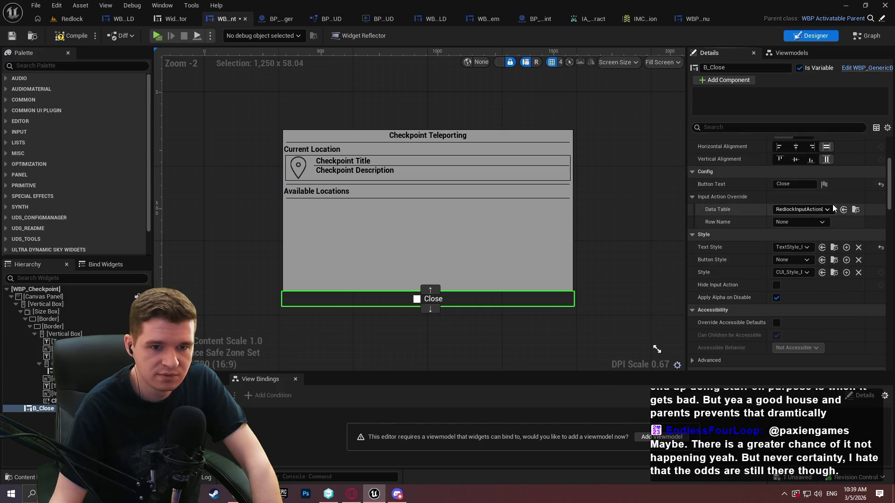
click(802, 209)
click(787, 312)
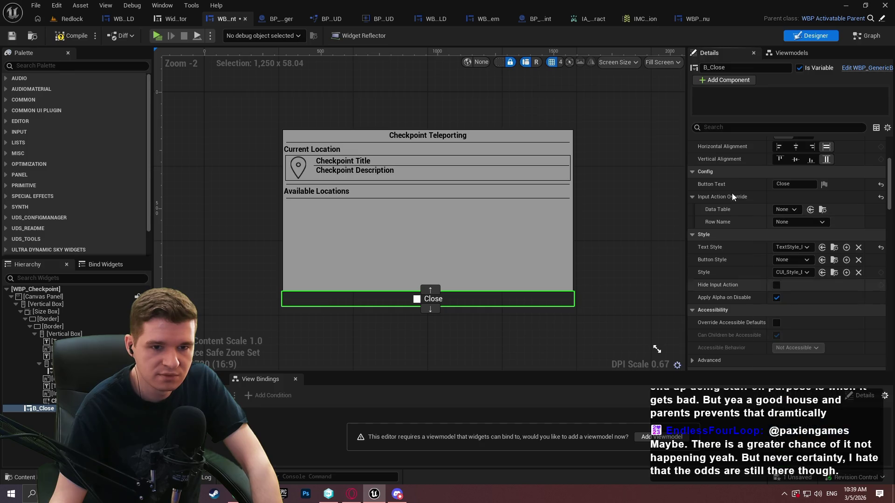
Step: Set Triggering Input Action to RedlockInputActionData row GenericBack, save, and start a play test
scroll(755, 214, down, 4)
scroll(729, 223, down, 8)
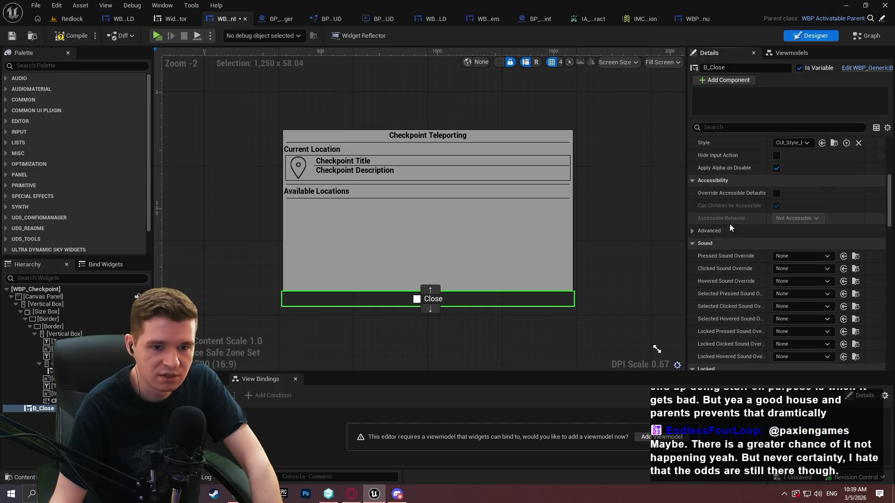
scroll(741, 256, down, 3)
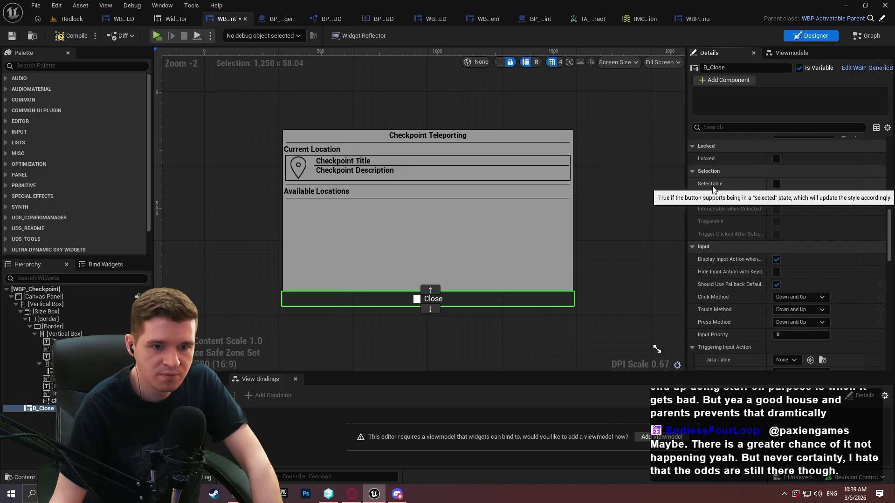
scroll(743, 260, down, 4)
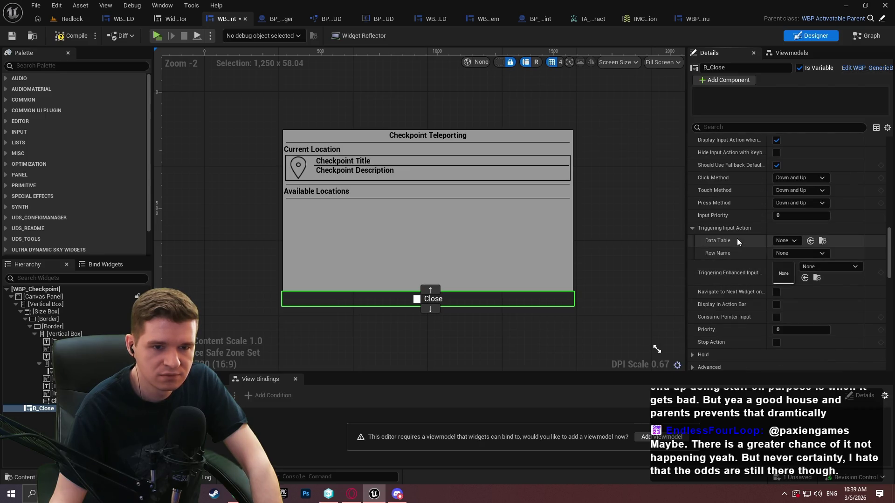
scroll(736, 239, down, 2)
click(792, 211)
click(817, 372)
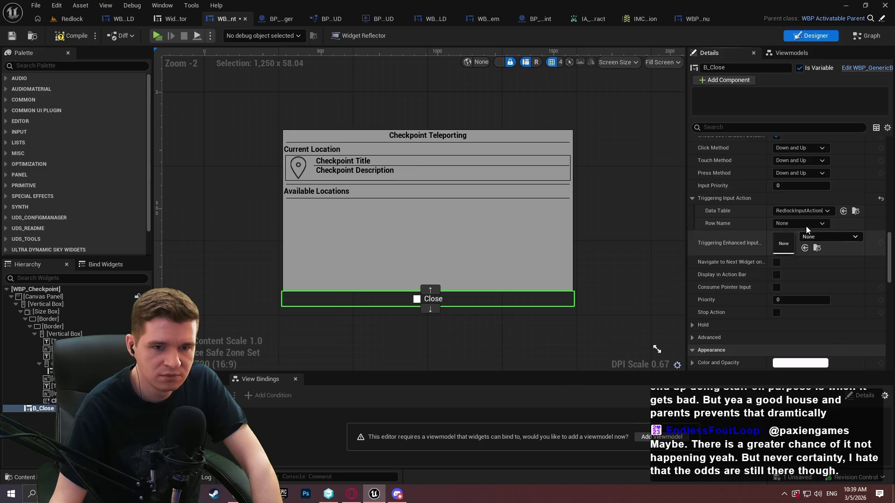
click(806, 225)
click(803, 252)
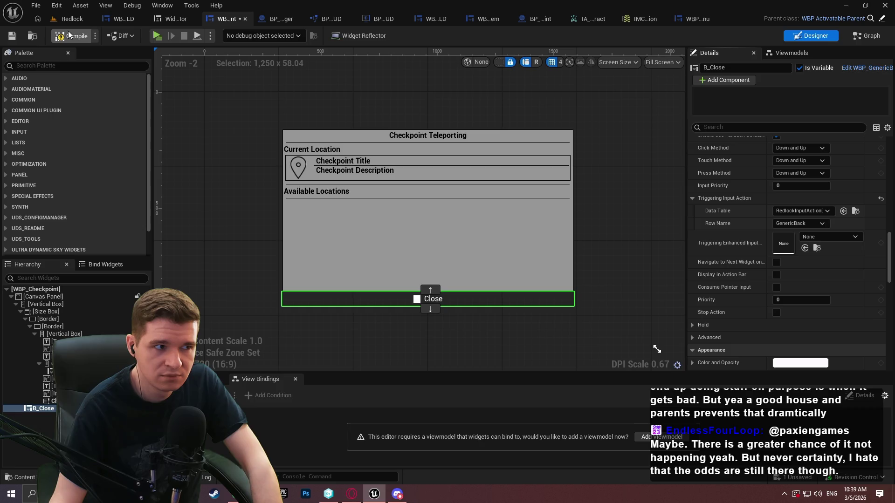
click(16, 35)
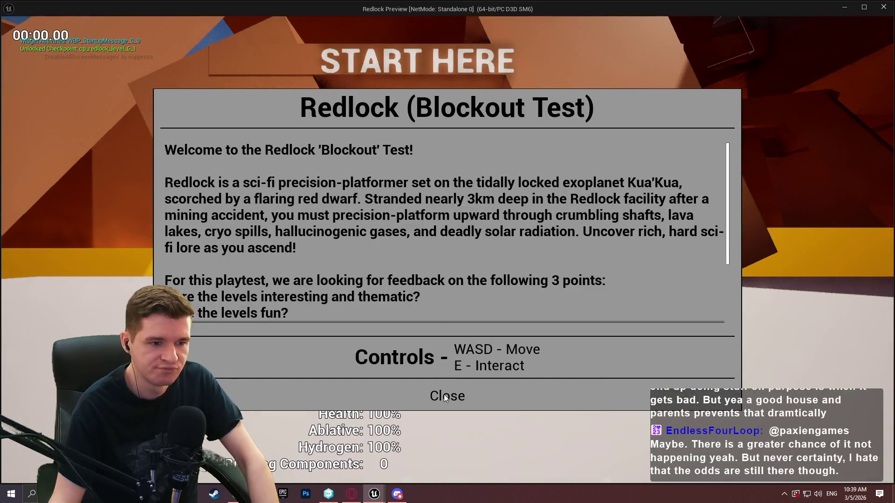
click(443, 394)
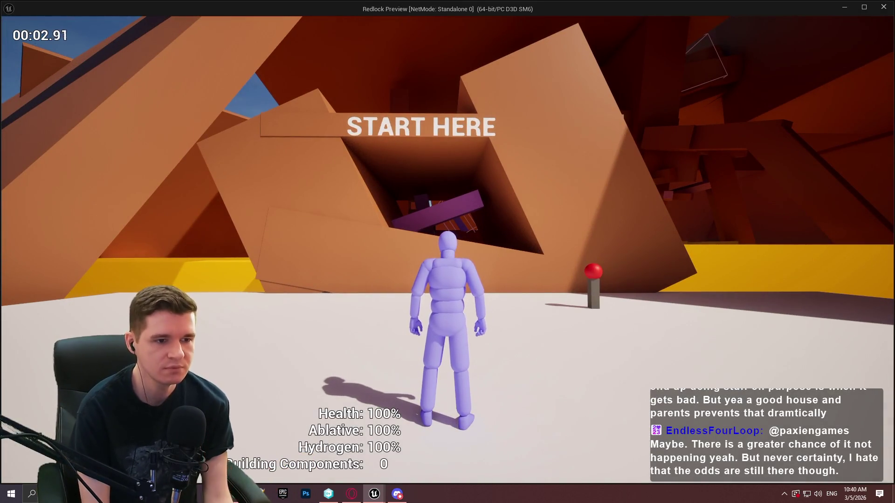
Step: Test that the checkpoint Teleporting menu opens with E and closes with back, then stop the play session
key(Escape)
key(Escape)
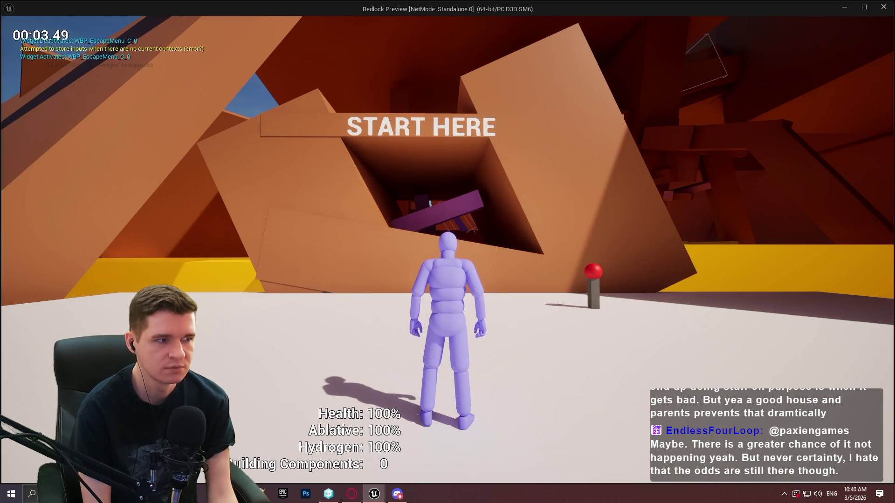
key(w)
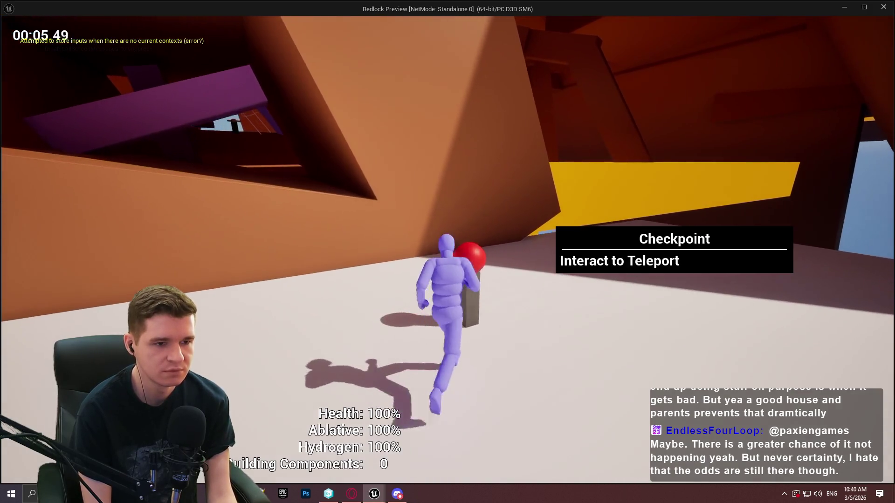
key(e)
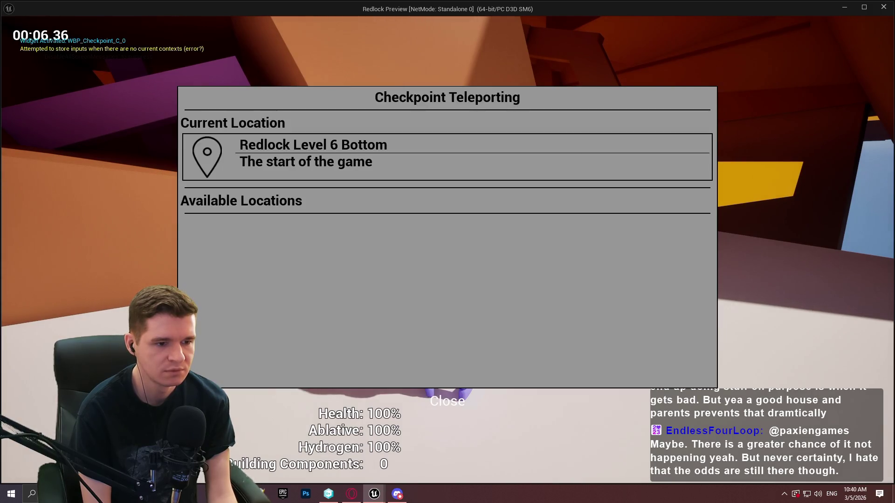
key(e)
key(e)
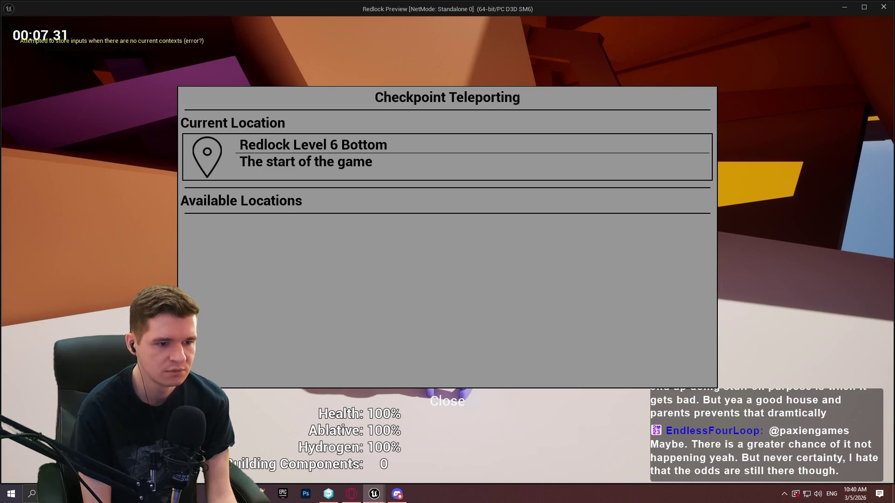
key(e)
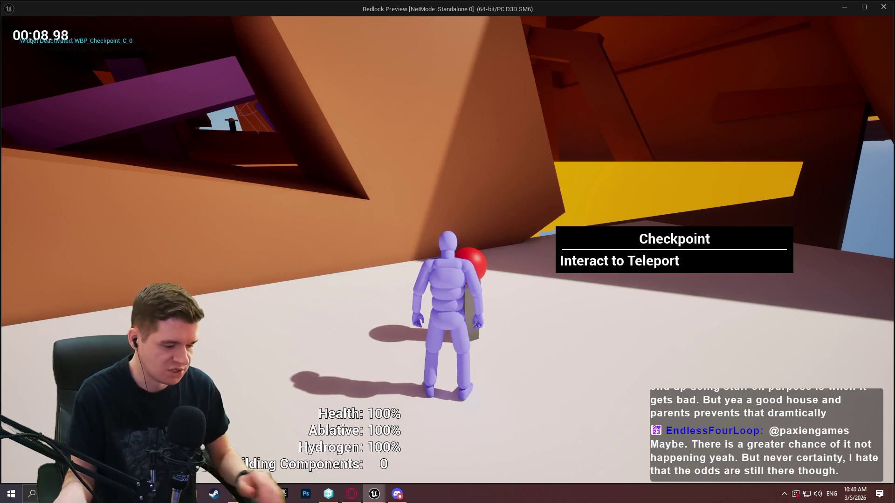
key(alt+Tab)
key(Escape)
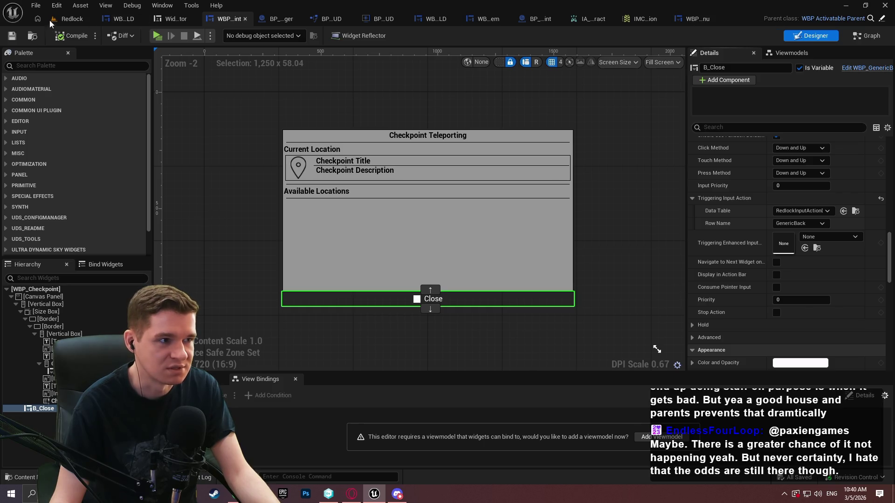
Step: From B_Close's details, open WBP_GenericButton's BuildButton function graph
click(70, 19)
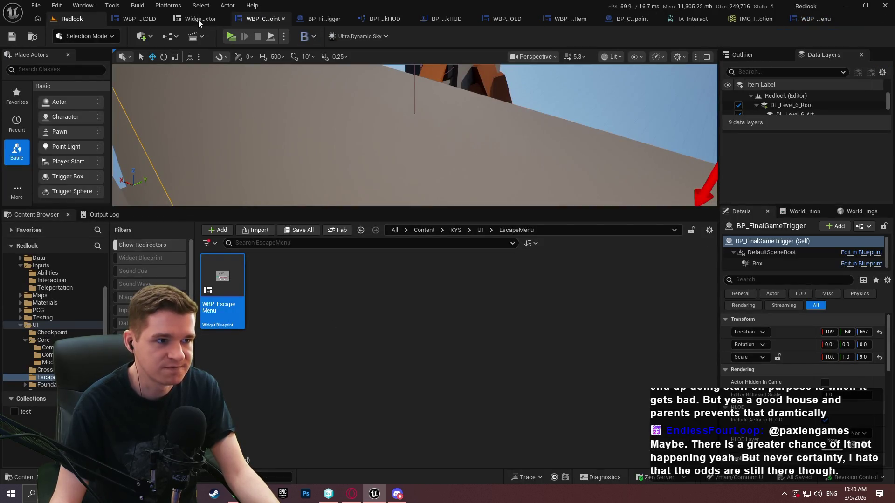
click(256, 20)
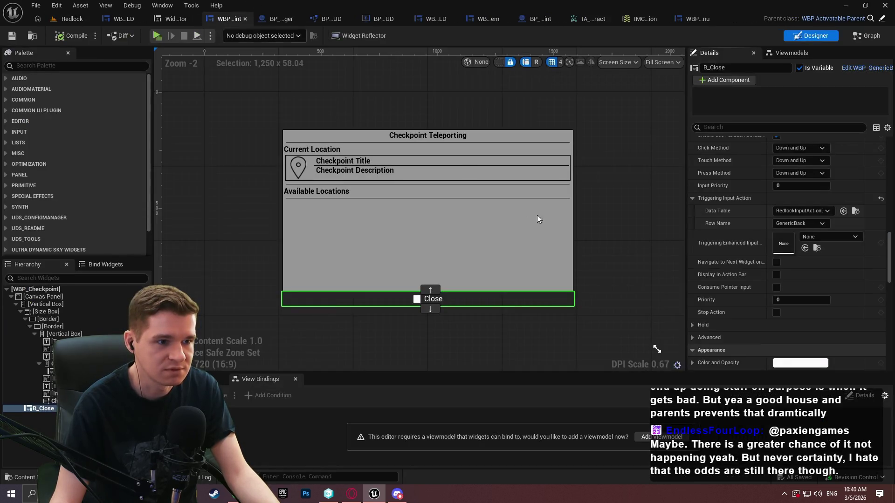
click(869, 68)
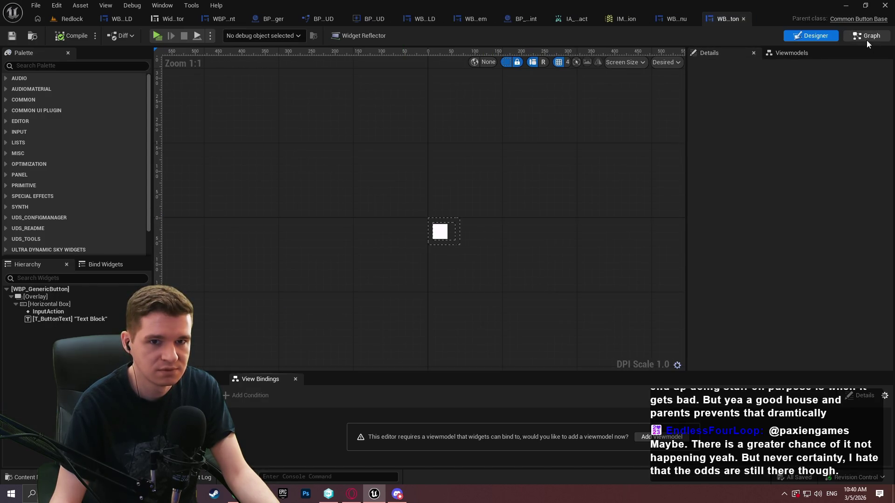
click(868, 41)
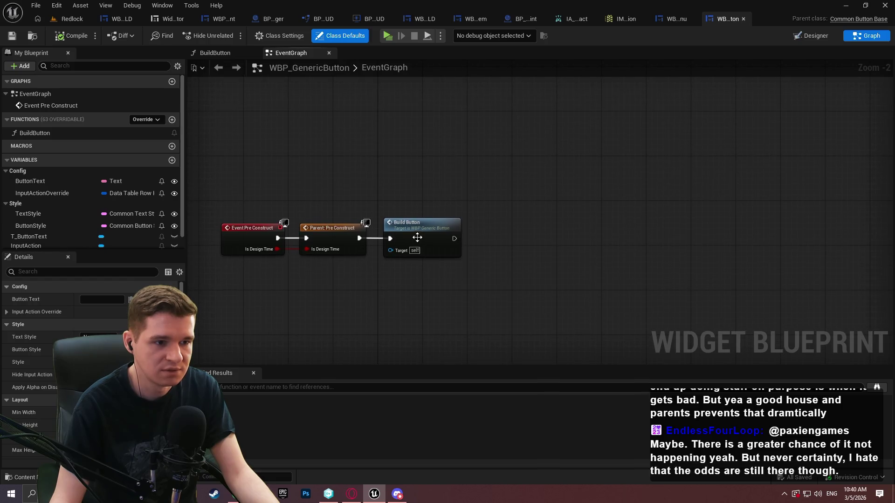
double_click(417, 238)
Step: Review BuildButton's Is Valid, Load Class, Cast, Set Style and SetText nodes
drag(451, 183, 501, 212)
click(507, 176)
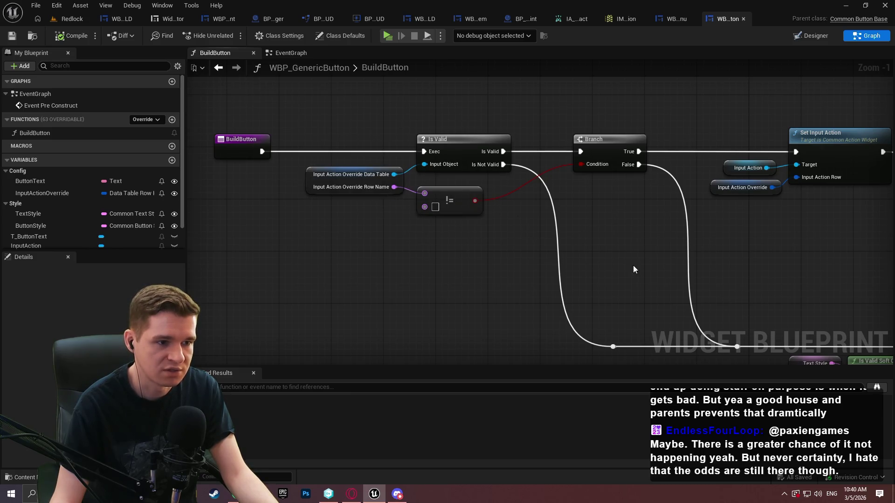
drag(639, 272, 355, 120)
drag(670, 187, 447, 172)
drag(313, 138, 581, 282)
drag(746, 248, 485, 295)
mouse_move(834, 299)
mouse_down()
mouse_move(704, 301)
mouse_move(391, 280)
mouse_move(340, 256)
mouse_move(317, 259)
mouse_move(672, 292)
mouse_move(652, 419)
mouse_move(672, 421)
mouse_up()
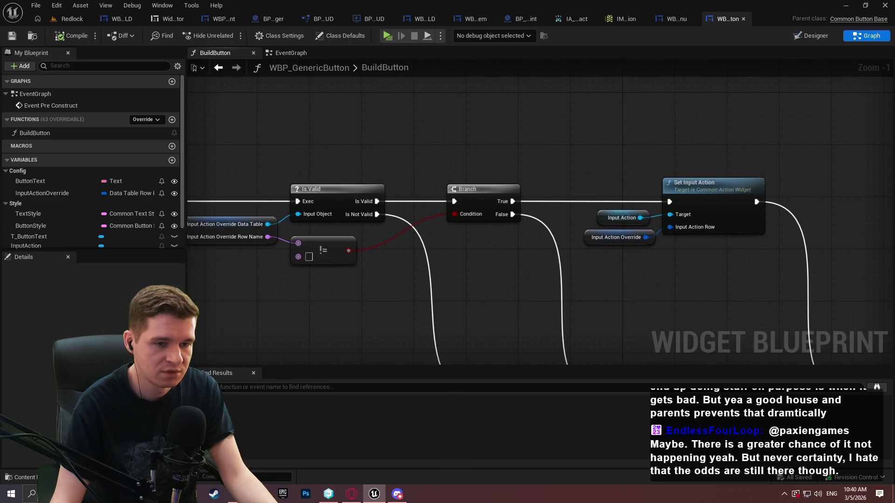
mouse_move(743, 159)
mouse_down()
mouse_move(594, 275)
mouse_move(880, 257)
mouse_up()
mouse_move(438, 94)
mouse_down()
mouse_move(326, 124)
mouse_move(196, 133)
mouse_move(531, 112)
mouse_move(461, 114)
mouse_up()
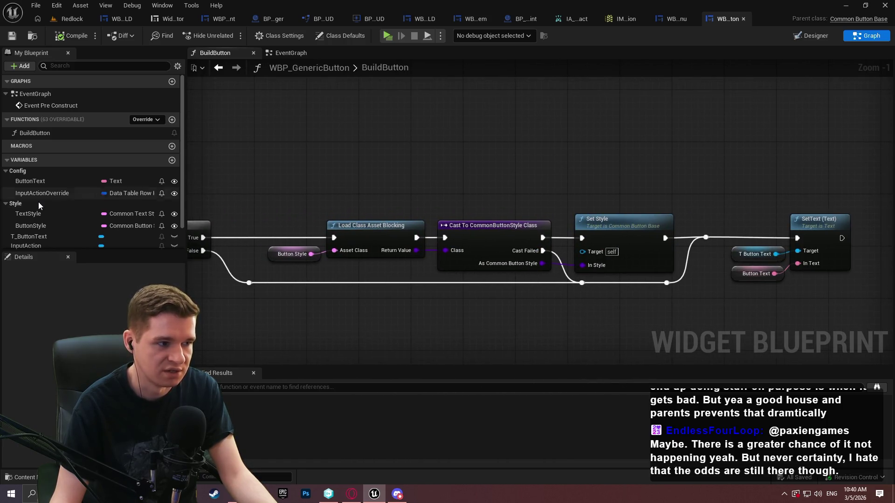
scroll(47, 234, down, 1)
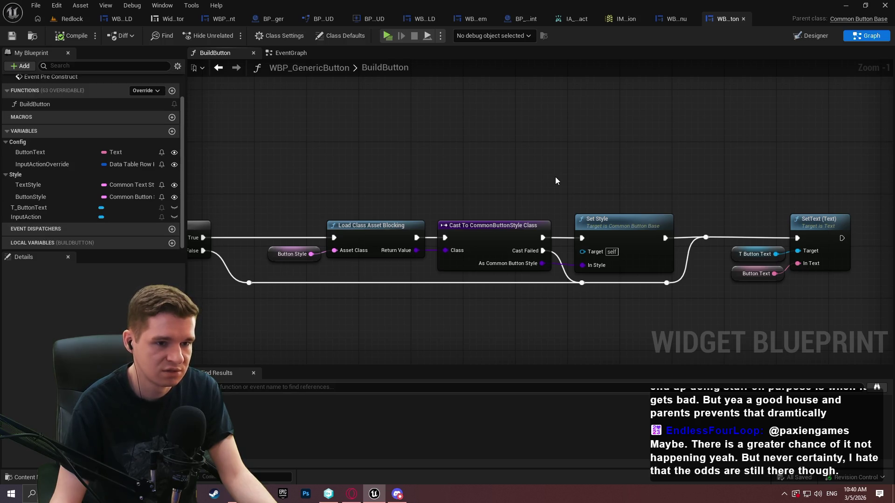
scroll(566, 179, down, 2)
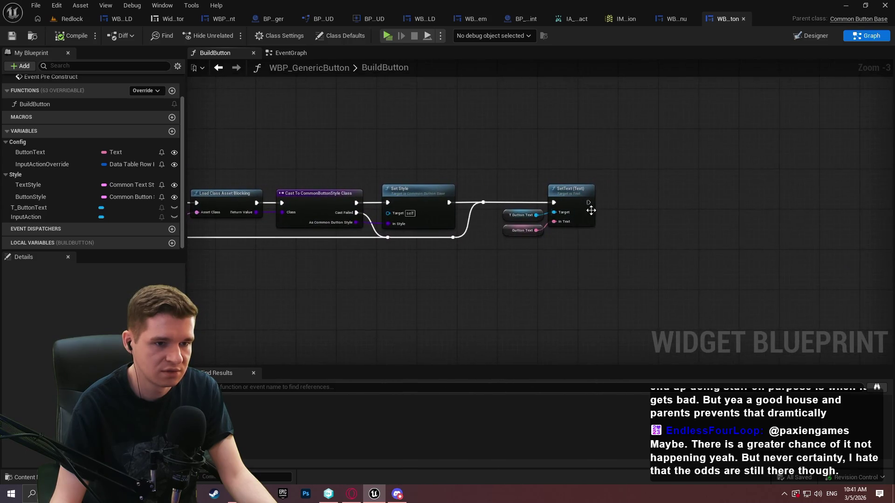
scroll(588, 202, up, 3)
Step: Add a Return Node after SetText, align it, and save WBP_GenericButton
drag(588, 199, 629, 198)
text(return)
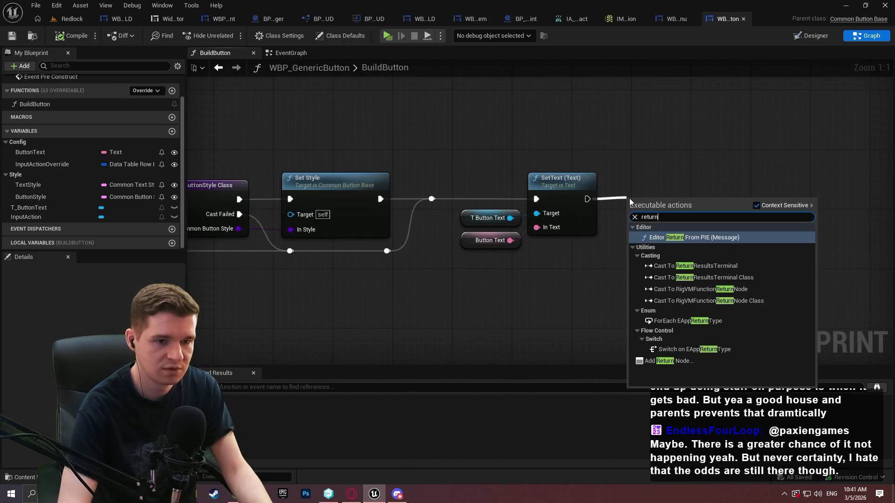
click(679, 361)
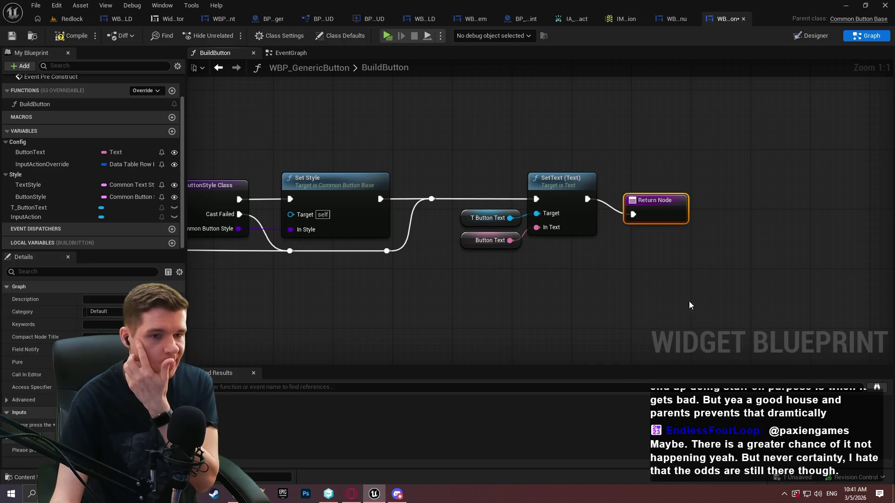
drag(658, 206, 659, 193)
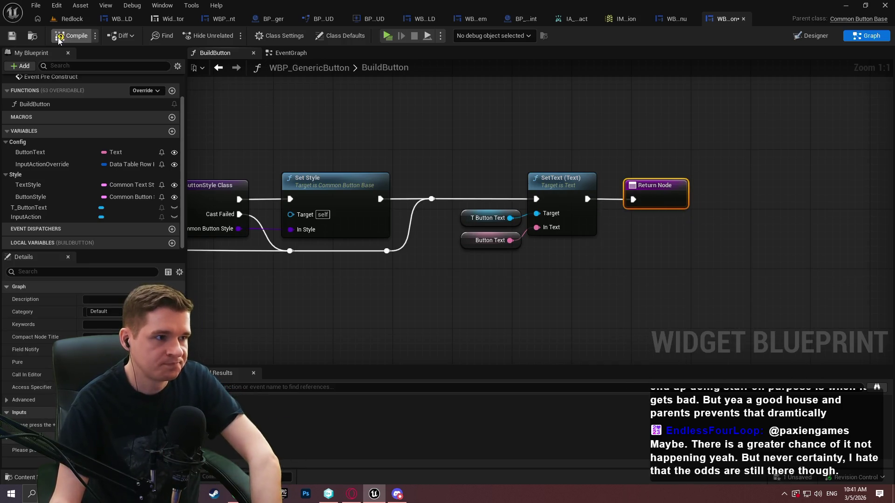
click(12, 36)
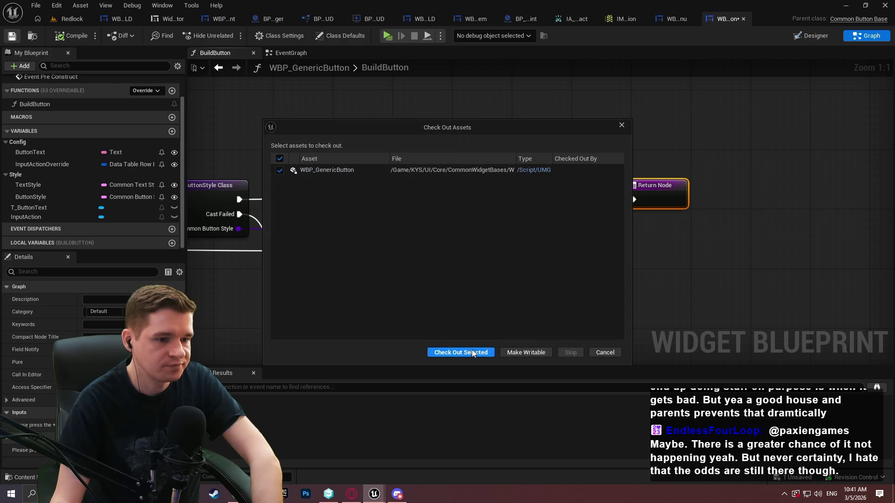
Step: Check out WBP_GenericButton, add a breakpoint on its BuildButton entry, and start a play-in-editor session
click(473, 352)
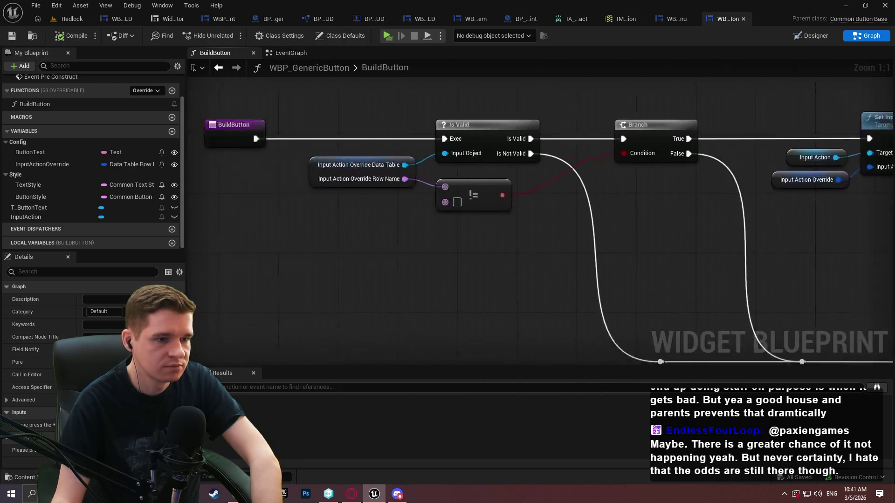
right_click(498, 89)
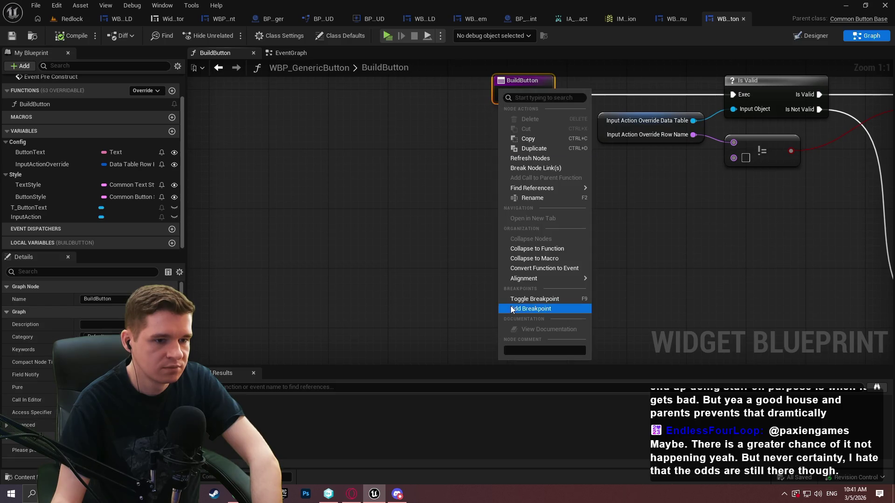
click(526, 309)
click(385, 37)
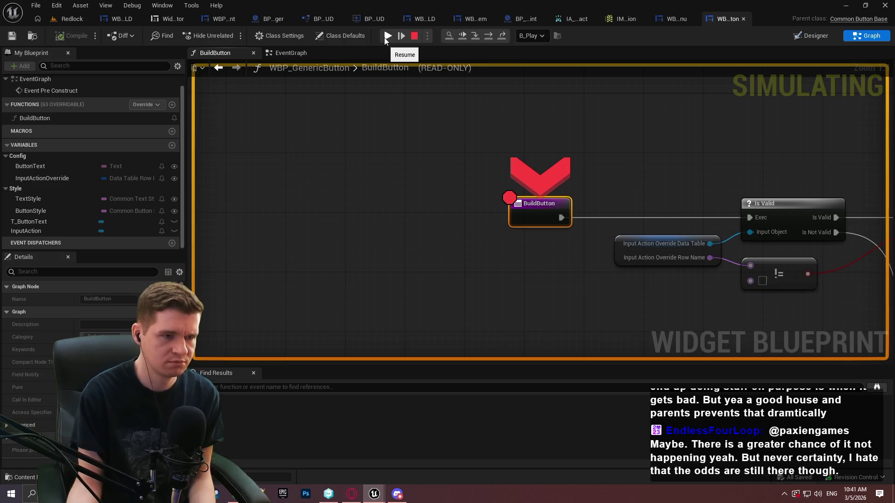
Step: Resume play, dismiss the Redlock intro, walk to the checkpoint, and step from BuildButton into the Branch
click(388, 37)
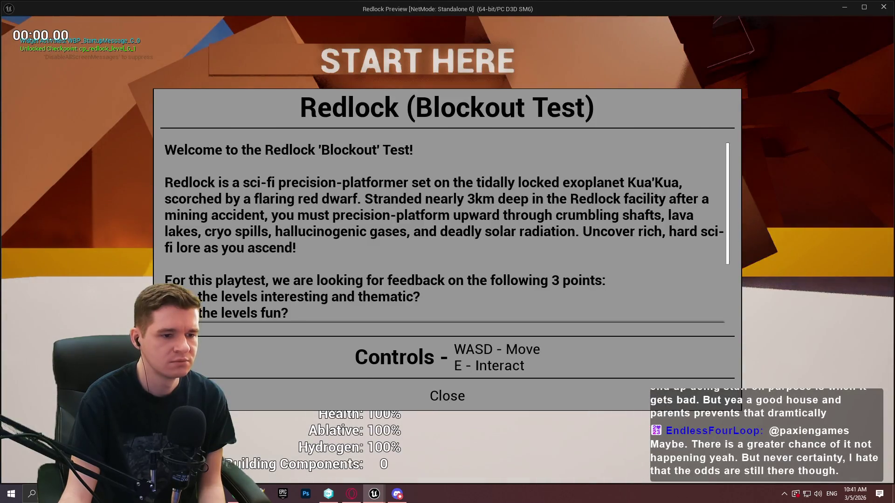
click(447, 395)
key(w)
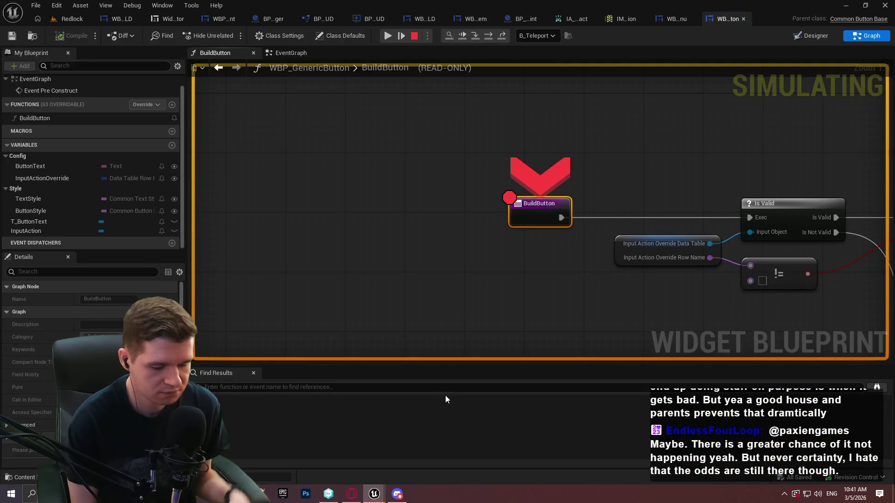
key(F11)
key(F11)
key(F11)
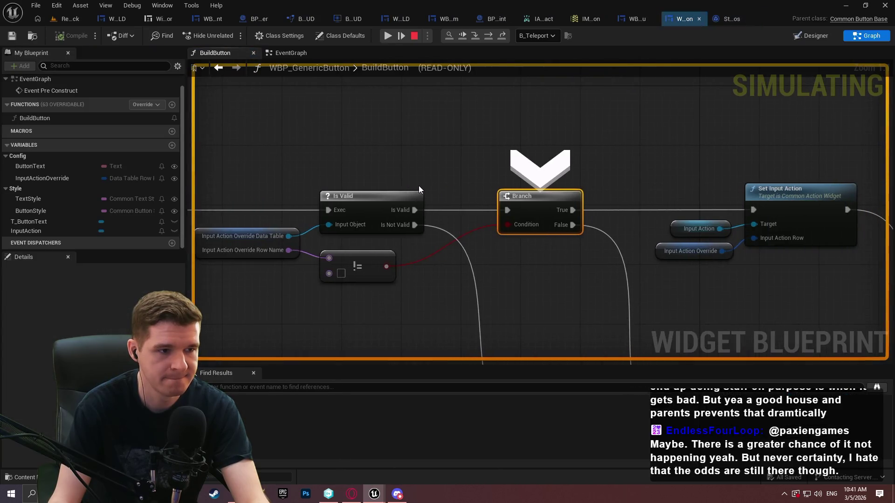
Step: Inspect the Set Input Action pins to find Input Action Override's Row Name is None, then stop playing
mouse_move(261, 236)
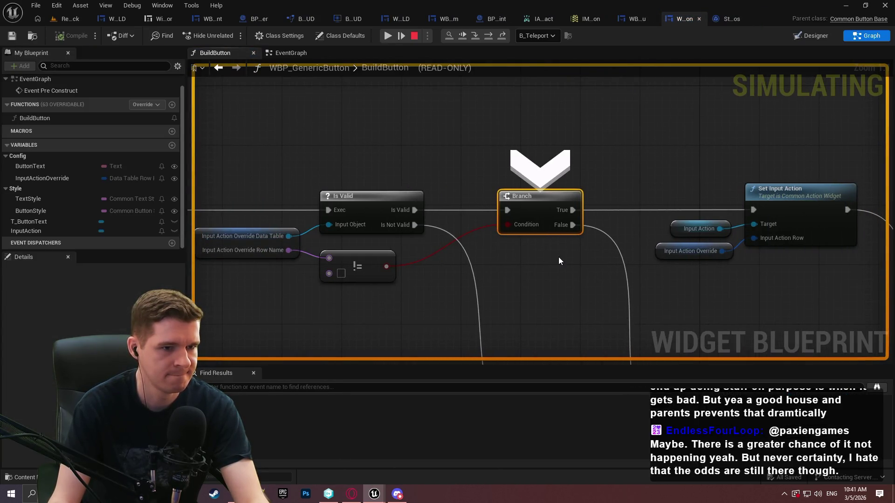
mouse_move(561, 259)
mouse_down()
mouse_move(450, 171)
mouse_move(621, 230)
mouse_move(729, 250)
mouse_up()
mouse_move(482, 180)
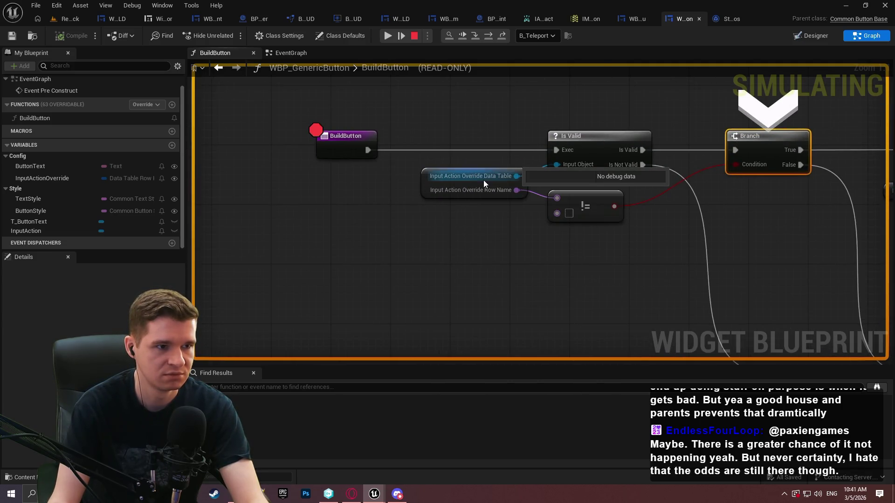
mouse_move(512, 191)
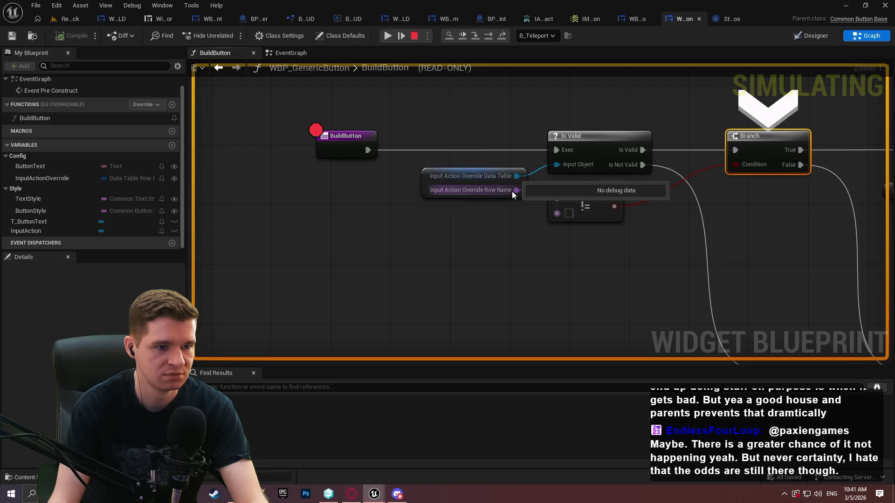
drag(557, 250, 341, 242)
mouse_move(826, 288)
mouse_down()
mouse_move(842, 291)
mouse_move(741, 194)
mouse_move(643, 125)
mouse_move(442, 315)
mouse_move(536, 361)
mouse_move(531, 219)
mouse_move(609, 275)
mouse_move(714, 311)
mouse_move(649, 249)
mouse_up()
mouse_move(526, 132)
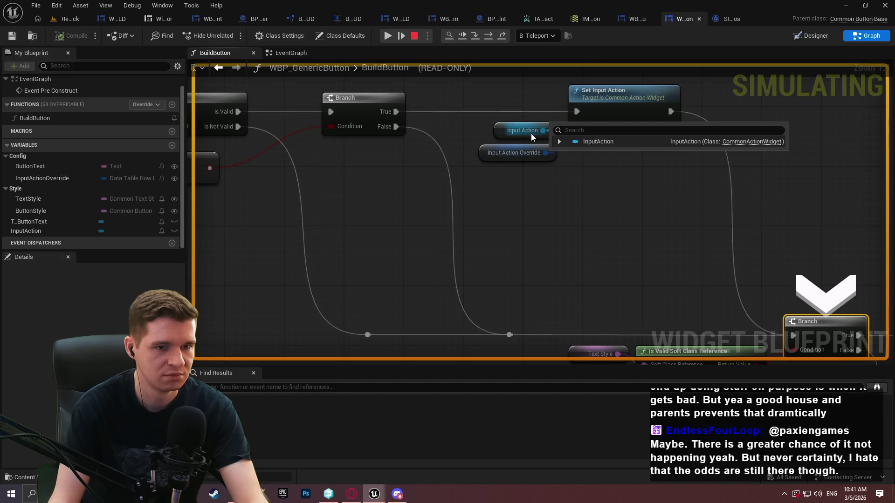
mouse_move(535, 154)
click(563, 164)
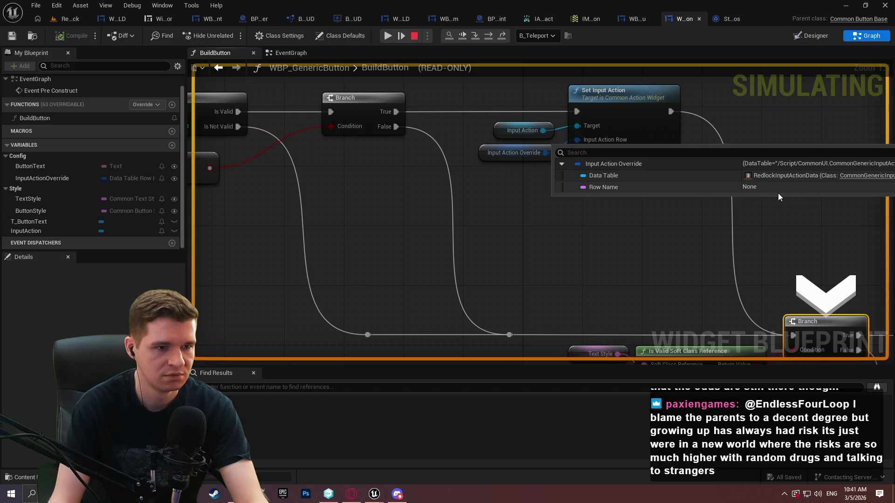
mouse_move(505, 236)
mouse_down()
mouse_move(483, 152)
mouse_move(749, 315)
mouse_move(661, 160)
mouse_move(688, 244)
mouse_move(569, 118)
mouse_move(499, 280)
mouse_move(521, 299)
mouse_move(458, 108)
mouse_move(619, 314)
mouse_move(461, 190)
mouse_move(316, 131)
mouse_move(399, 180)
mouse_move(762, 270)
mouse_up()
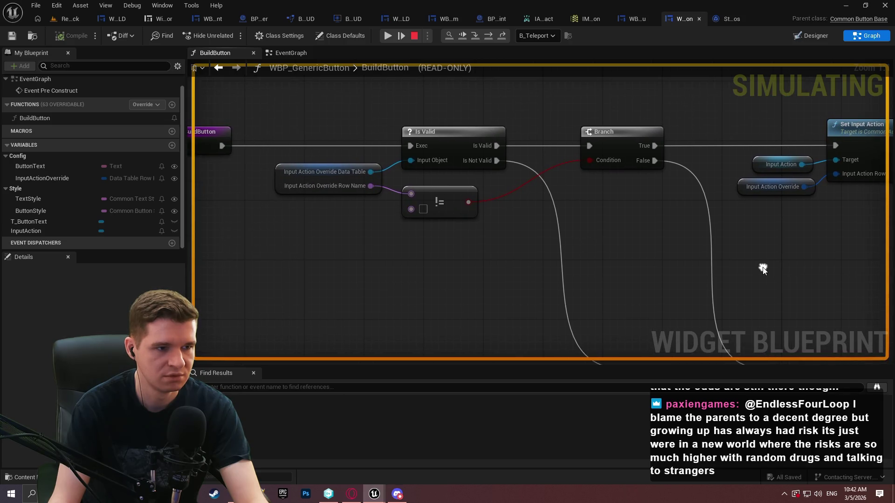
click(417, 38)
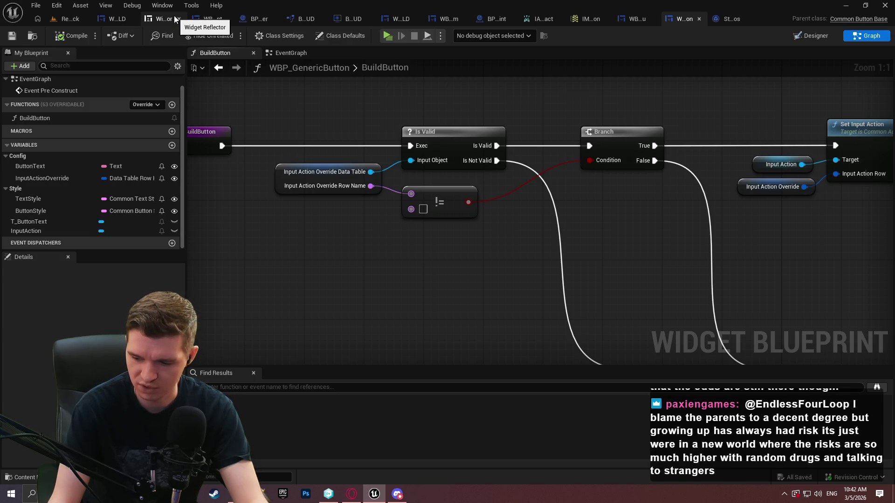
Step: Replay past the breakpoint, run to the red checkpoint and interact to open the Checkpoint Teleporting menu
click(387, 36)
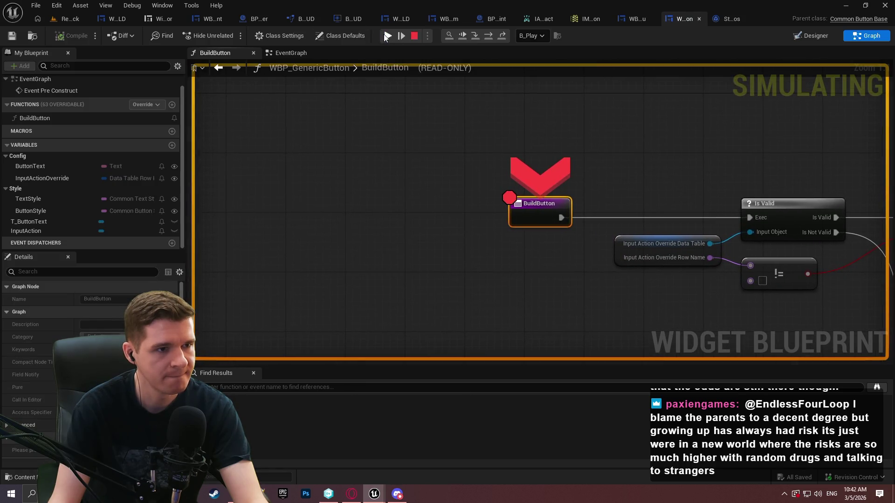
click(386, 36)
click(444, 396)
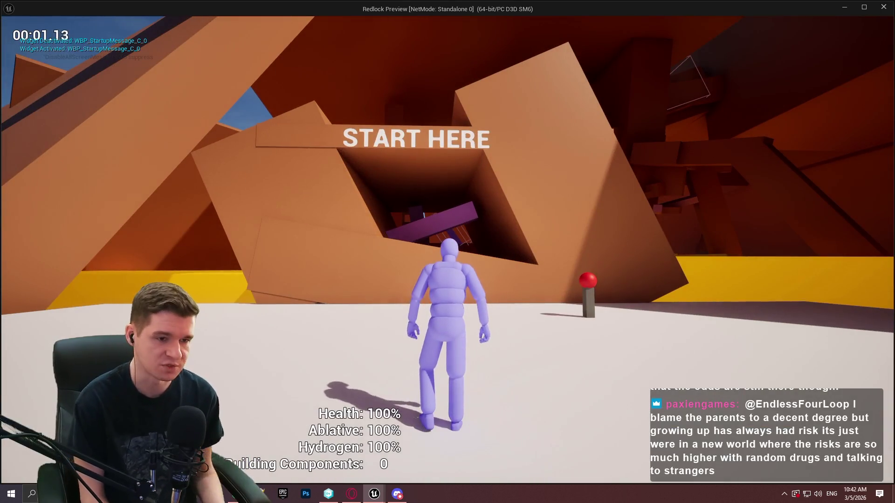
key(w)
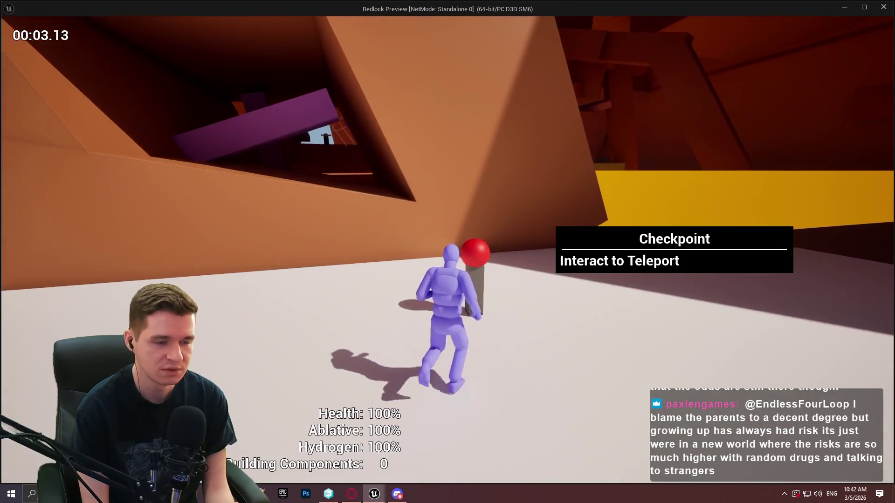
key(e)
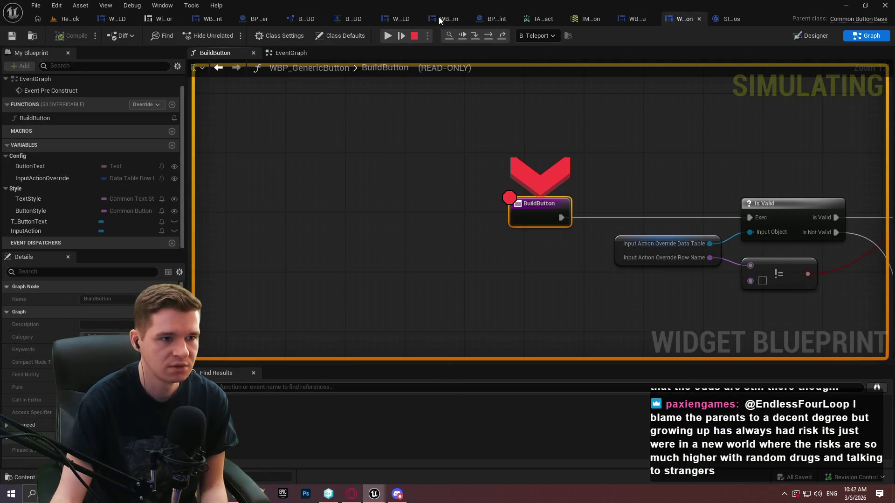
click(388, 40)
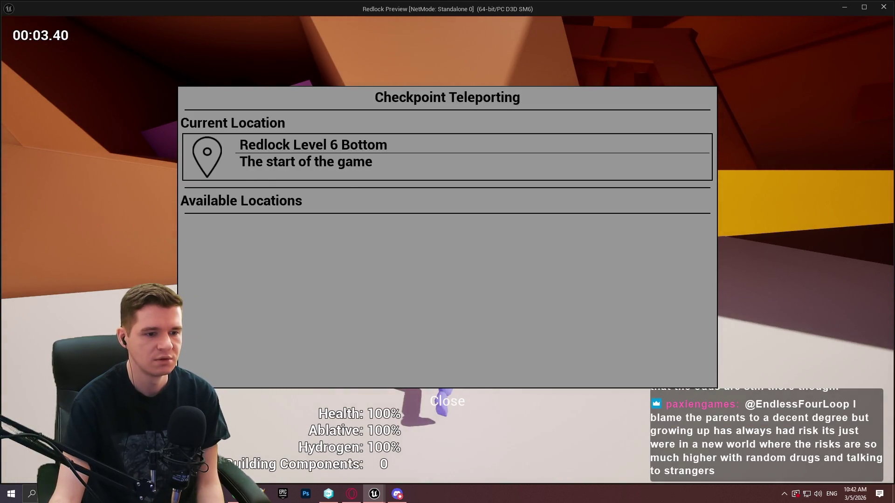
Step: Close the teleporting menu in game, then bring up the WBP_Checkpoint layout with B_Close
click(449, 405)
key(e)
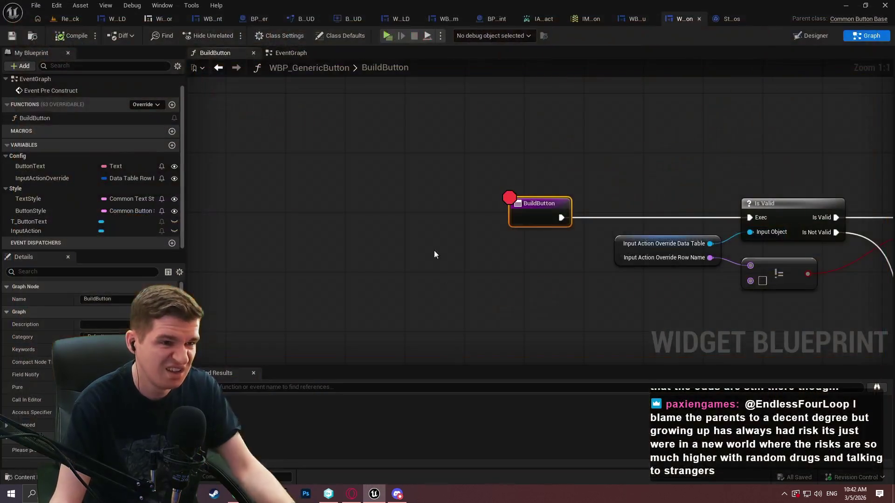
click(207, 21)
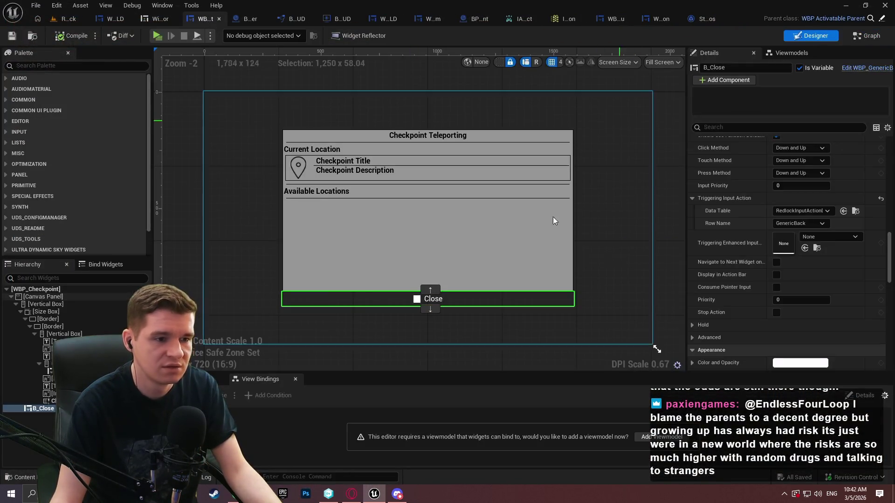
Step: Expand B_Close's Input Action Override in Details, showing Data Table and Row Name both set to None
mouse_move(885, 146)
mouse_down()
mouse_move(887, 172)
mouse_move(887, 162)
mouse_up()
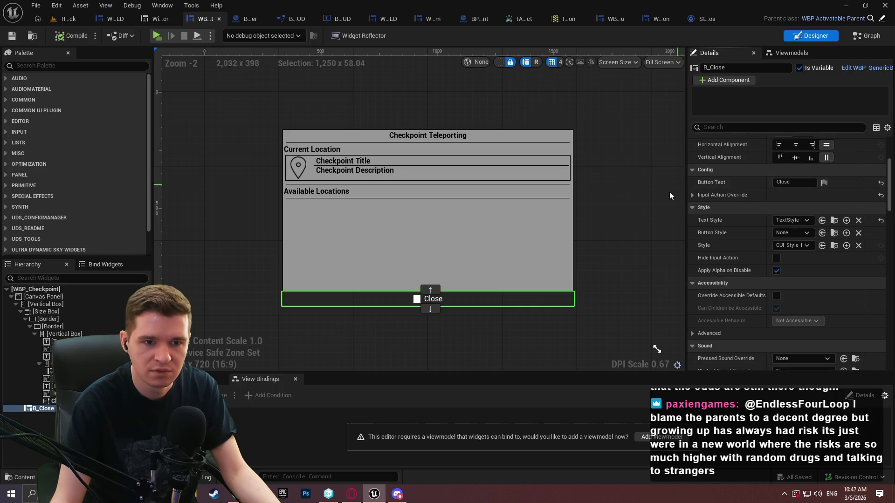
click(690, 195)
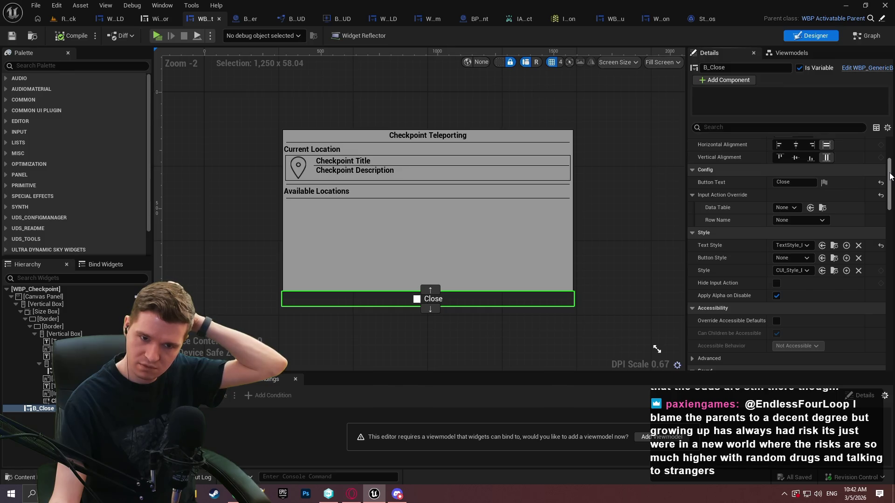
drag(890, 176, 887, 199)
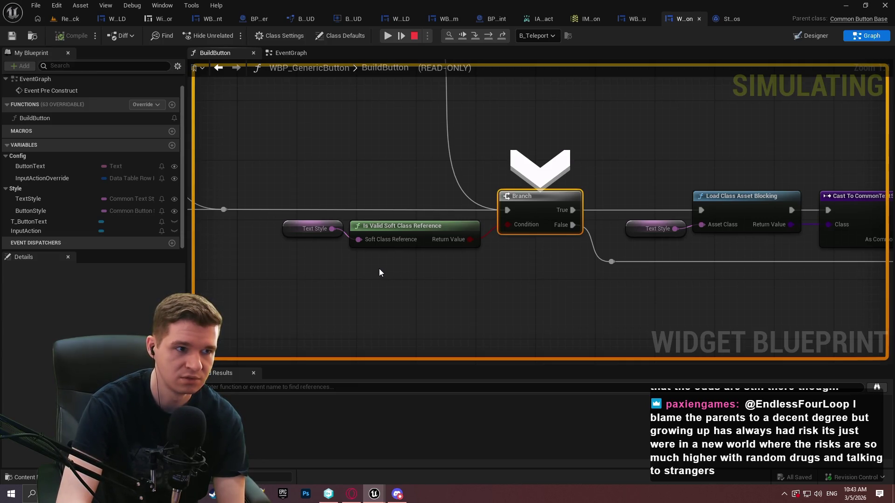
Step: Step over execution from the checkpoint list item through BuildButton's Branch and Set Style into AddWidgetToStack's SET node
key(F10)
key(F10)
key(F10)
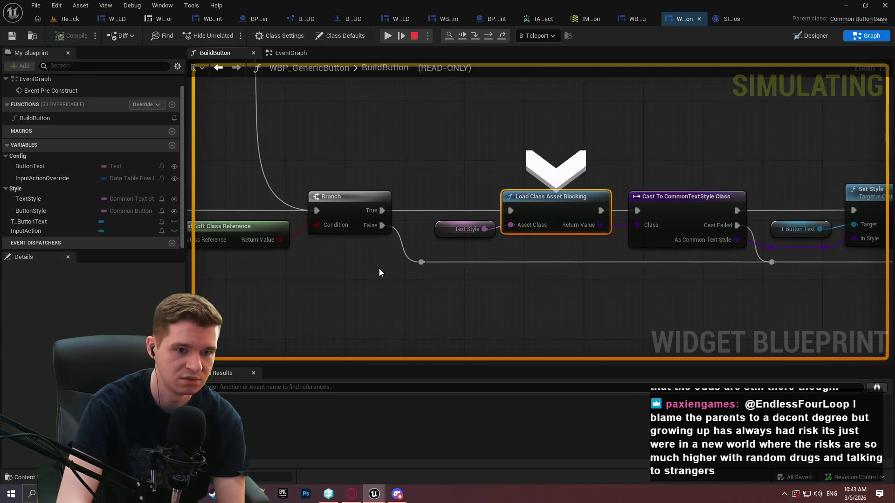
key(F10)
key(F10)
key(F10)
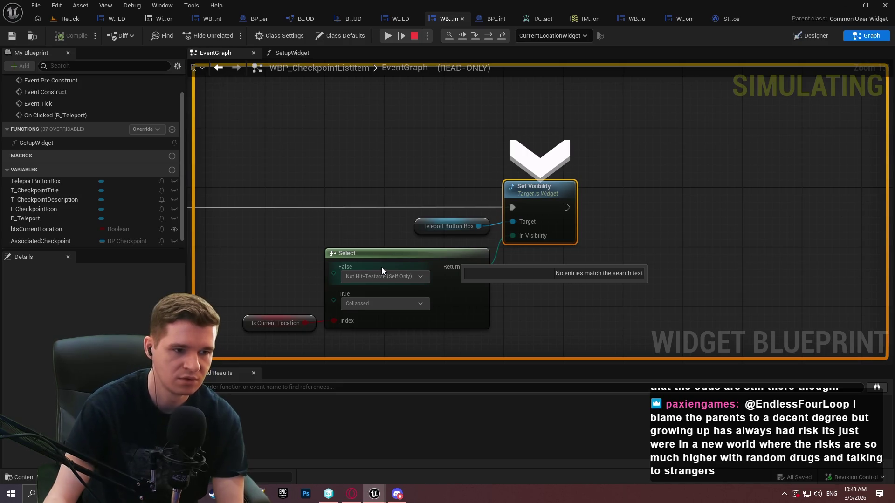
mouse_move(448, 227)
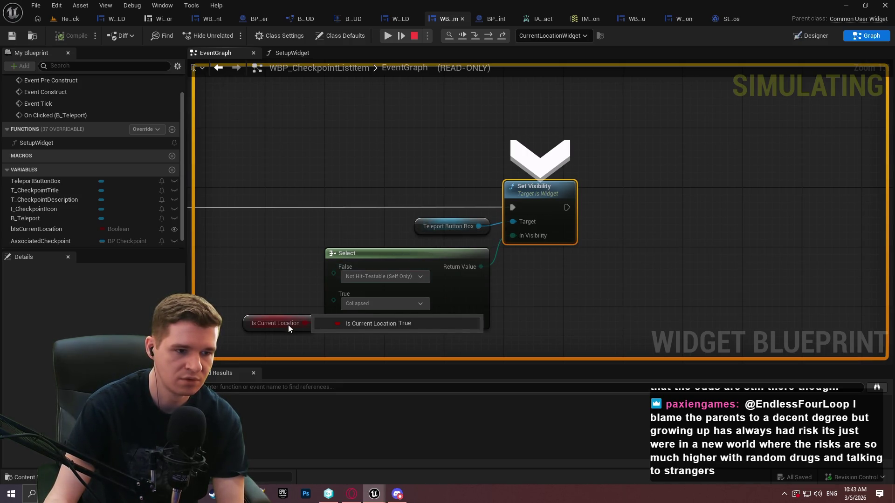
key(F10)
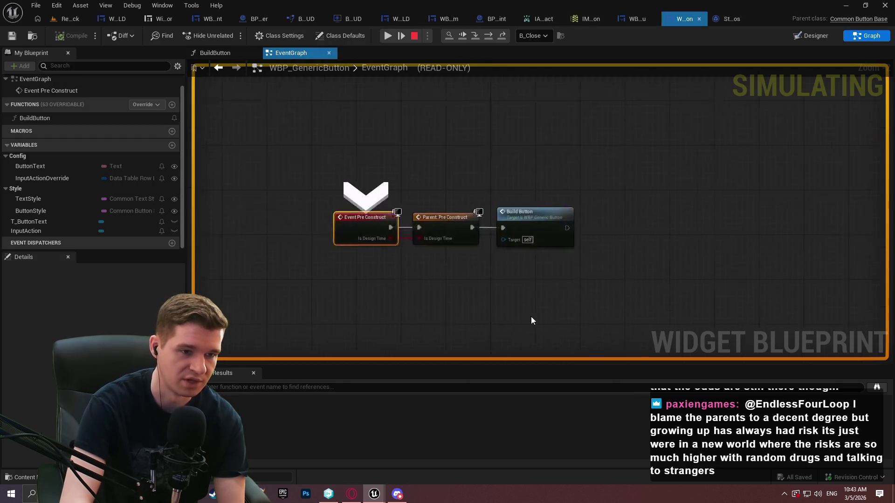
key(F10)
key(F10)
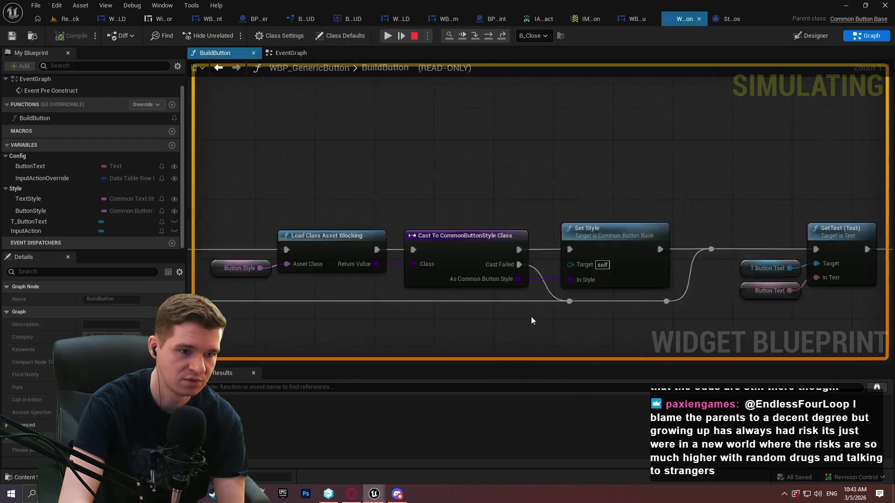
key(F10)
key(F10)
key(F10)
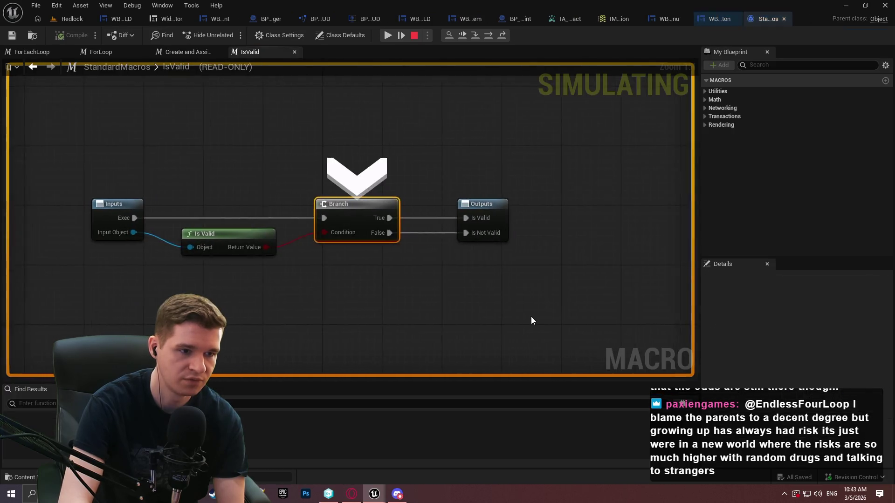
key(F10)
key(F10)
key(F10)
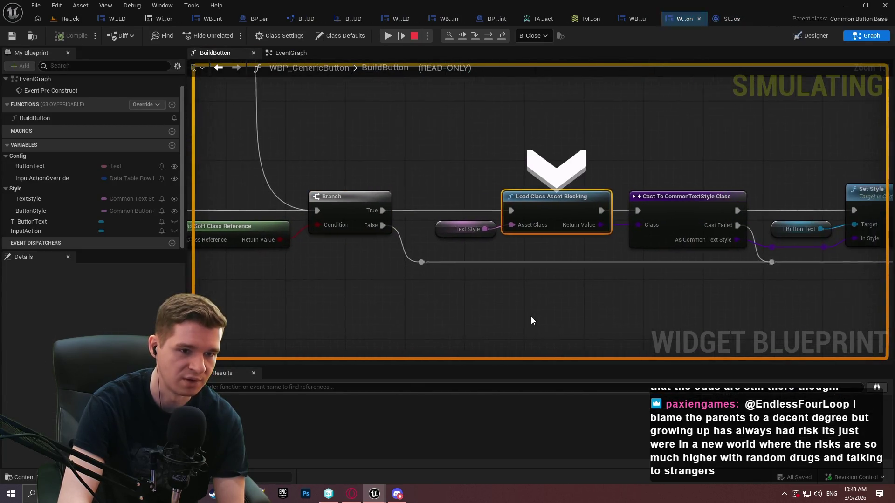
key(F10)
key(F10)
key(F10)
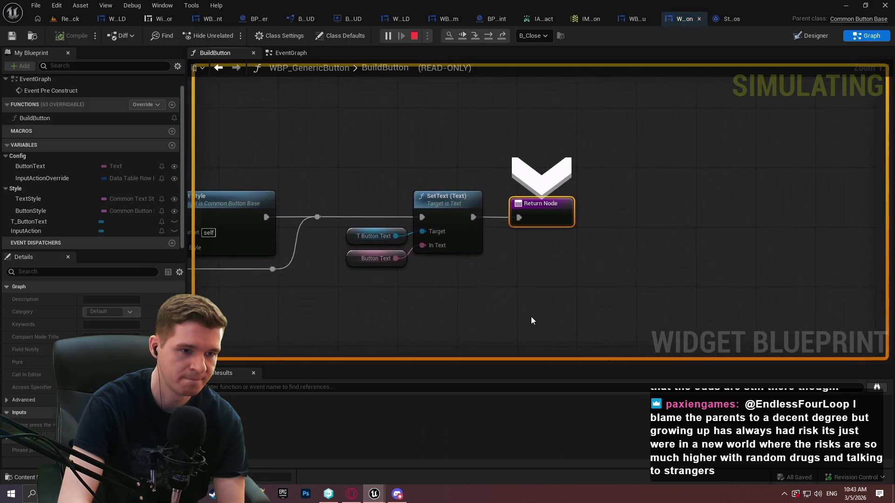
key(F10)
key(F10)
key(F10)
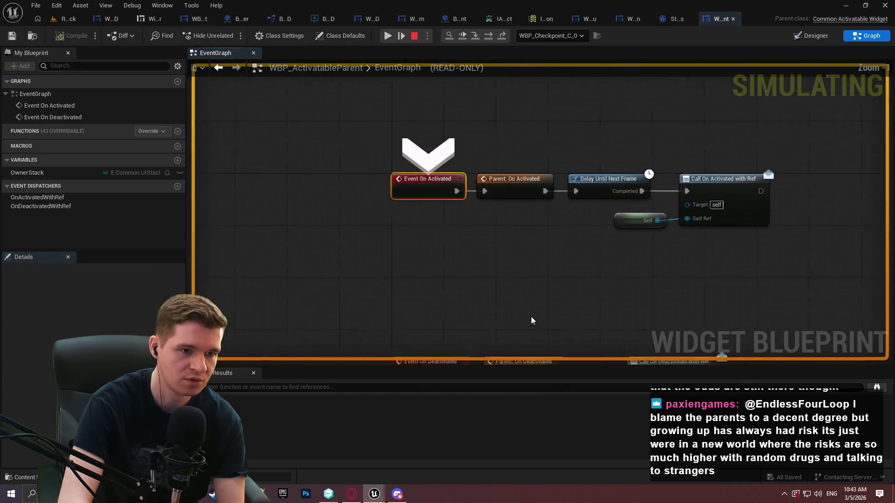
key(F10)
key(F10)
key(F10)
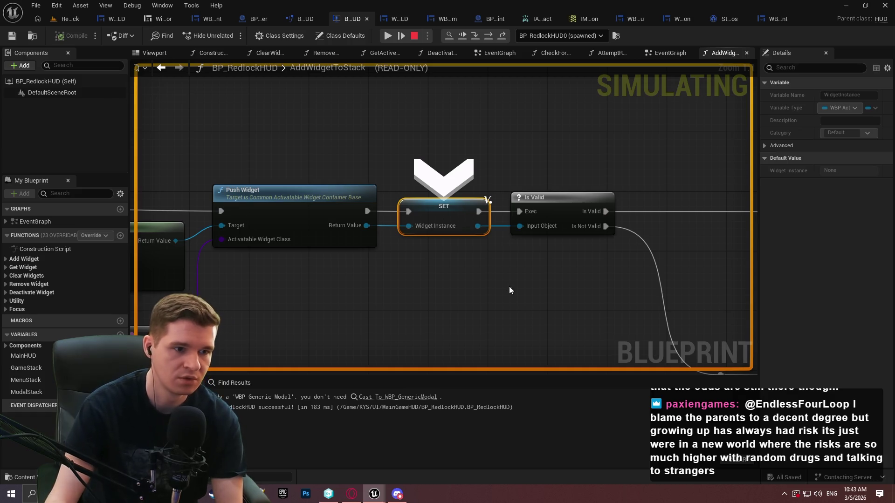
Step: Read the debug values on AddWidgetToStack's Stack and Class pins
scroll(502, 281, down, 3)
scroll(298, 223, up, 3)
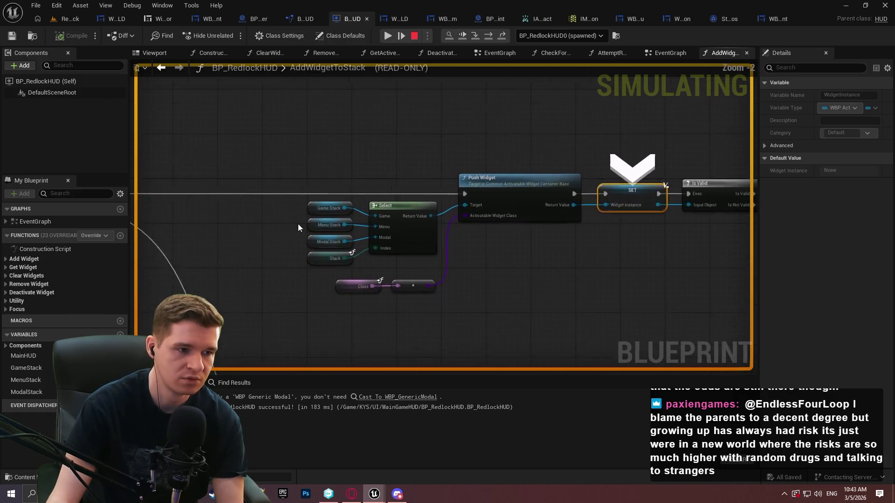
mouse_move(345, 263)
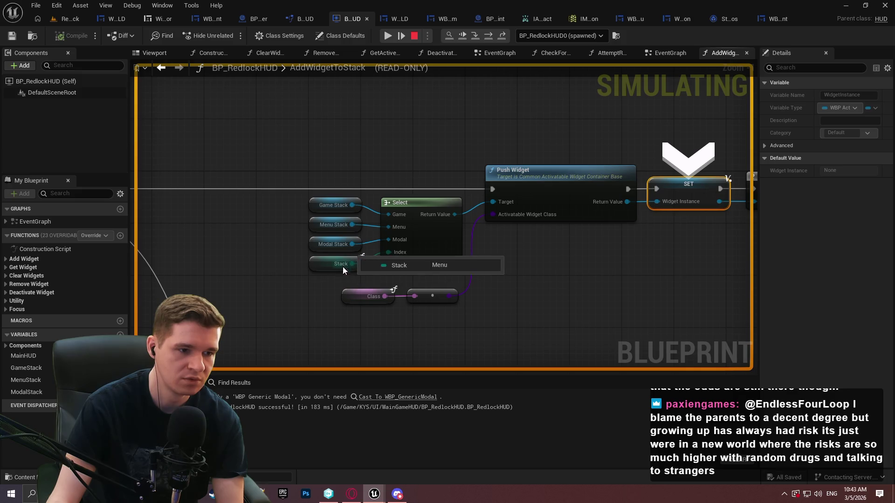
mouse_move(371, 293)
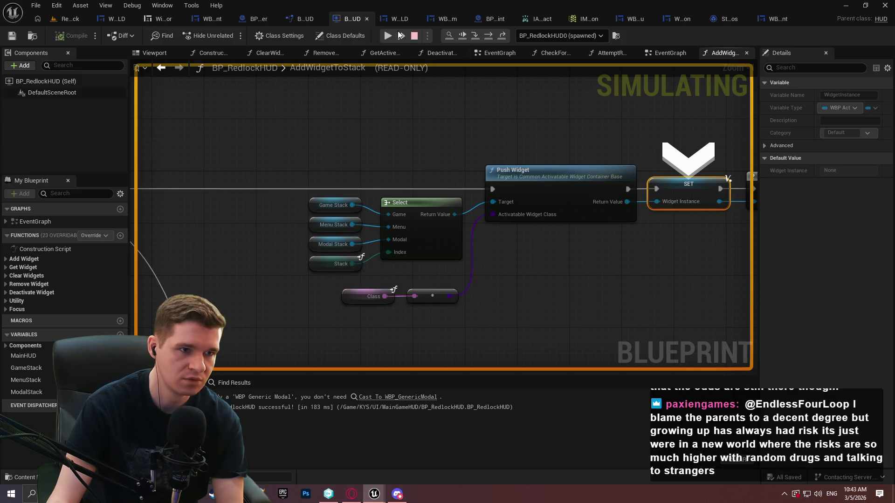
Step: Resume the game, leave the game window, and return to WBP_GenericButton's BuildButton graph
click(387, 36)
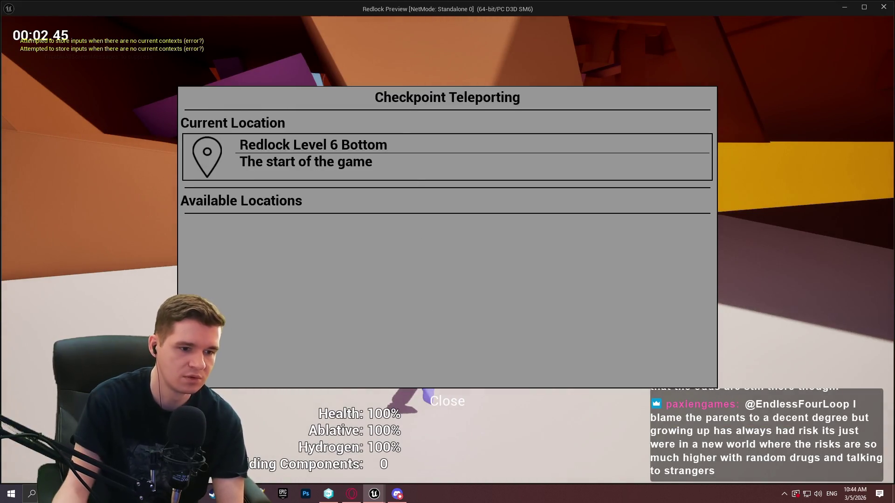
key(Escape)
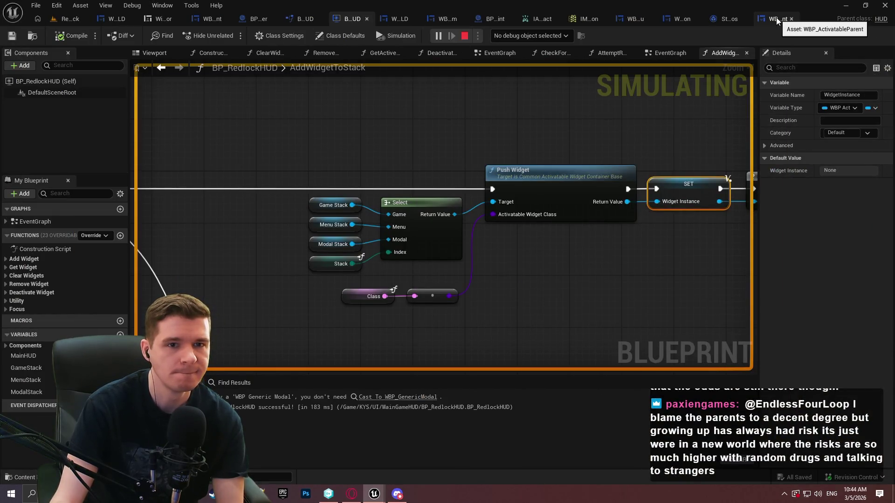
click(672, 22)
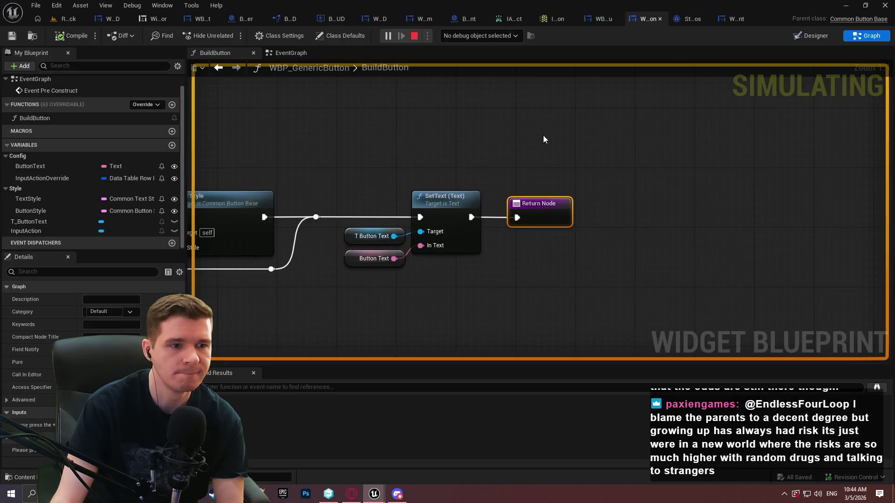
Step: Switch to WBP_GenericButton's EventGraph, where Pre Construct calls Build Button
scroll(279, 74, down, 3)
click(315, 55)
scroll(438, 276, down, 2)
scroll(433, 224, up, 7)
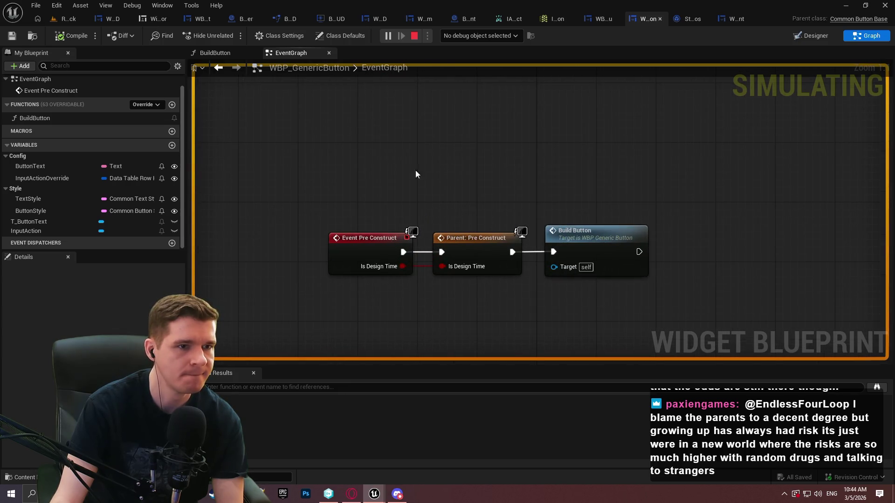
Step: Pick B_Close as the debug object from the toolbar's instance list
click(495, 35)
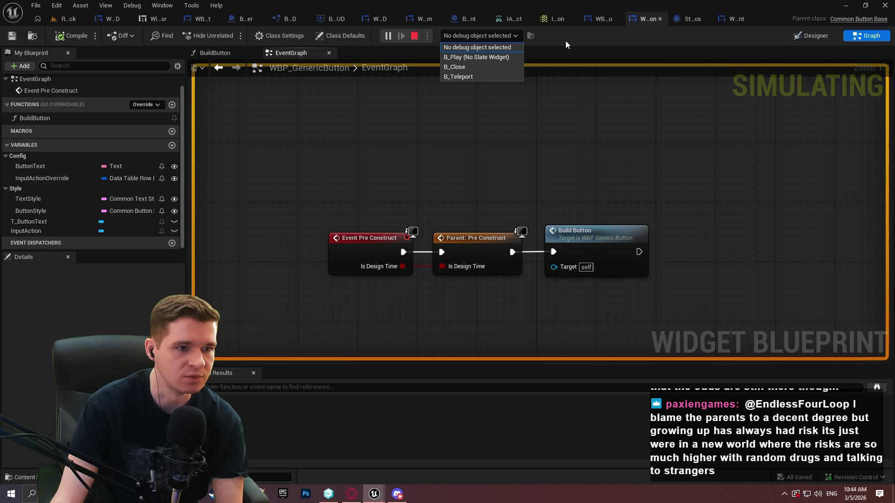
click(498, 35)
click(503, 36)
click(560, 40)
click(479, 36)
click(565, 38)
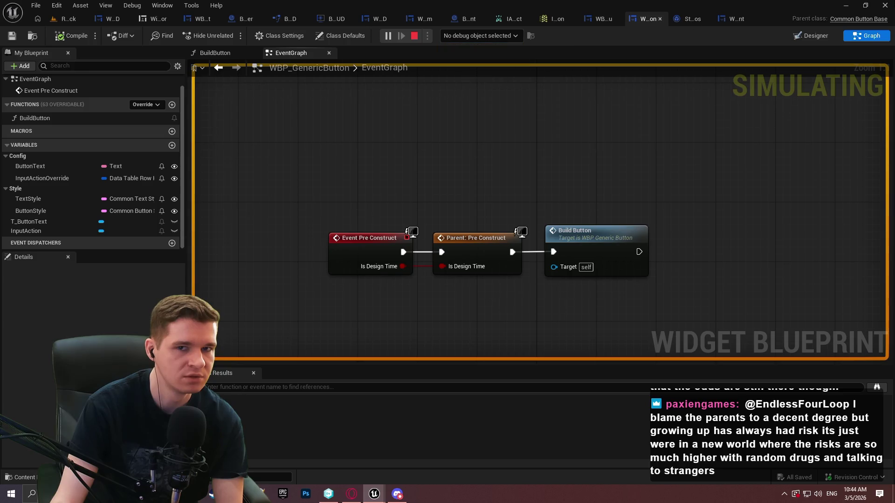
click(480, 36)
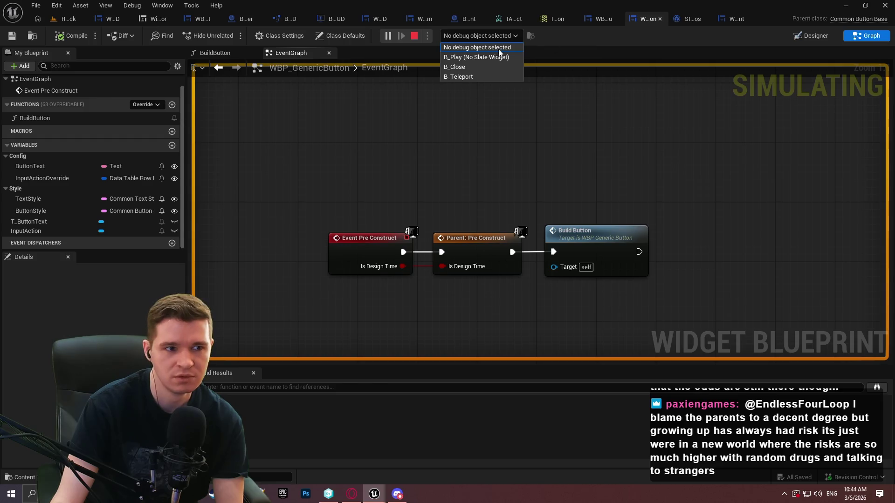
click(469, 65)
scroll(459, 139, down, 3)
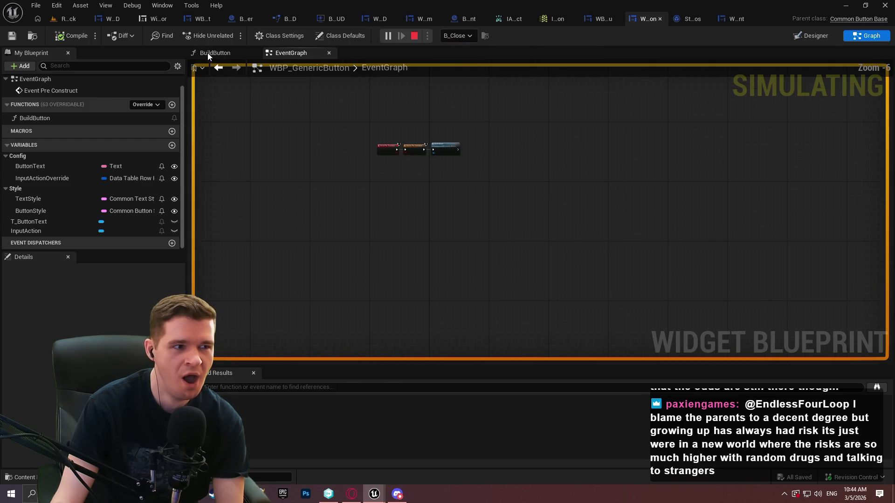
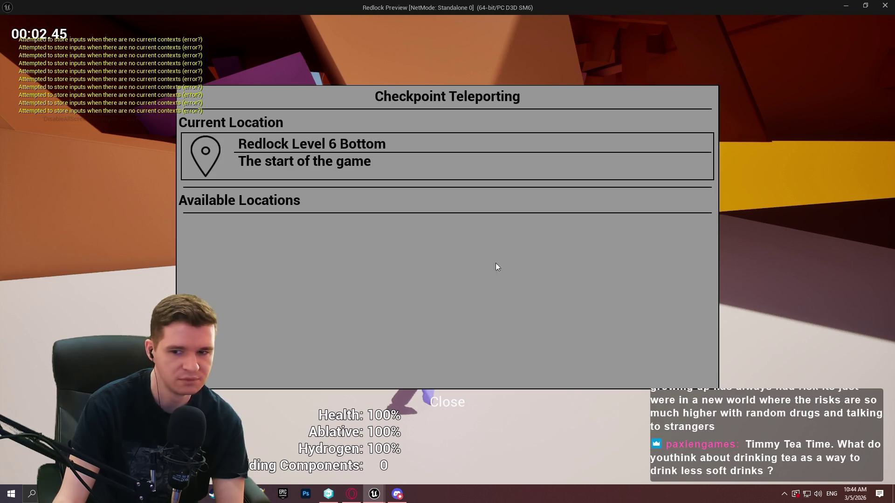
Step: Stop the Redlock game preview and frame all graph nodes with Home
click(884, 5)
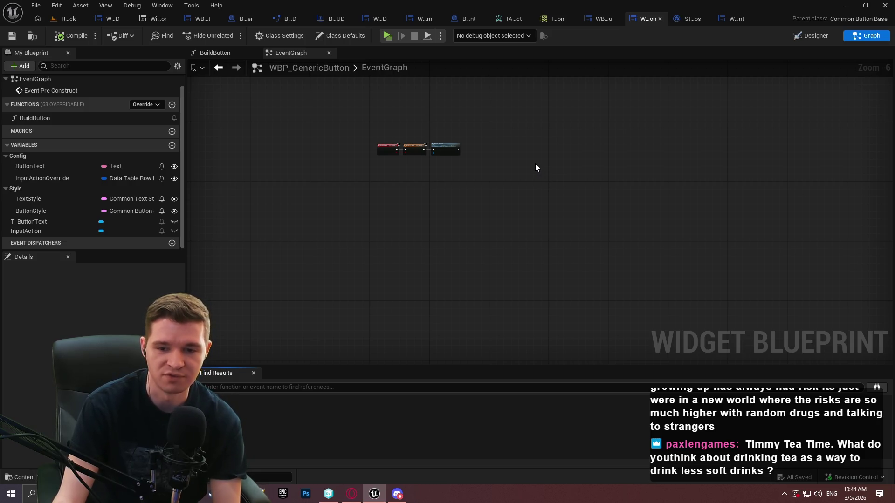
scroll(521, 164, up, 1)
scroll(430, 131, up, 1)
key(Home)
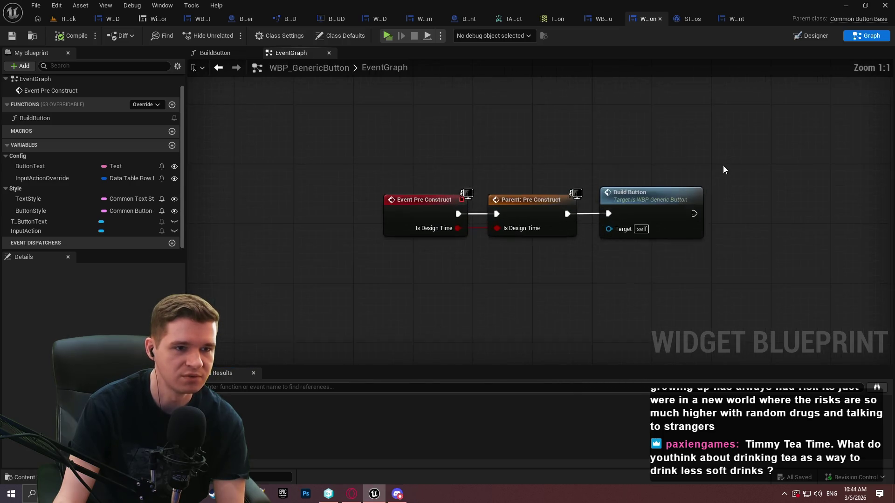
Step: Close the input mapping context, input action and WBP_CheckpointOLD editors
click(569, 20)
click(573, 19)
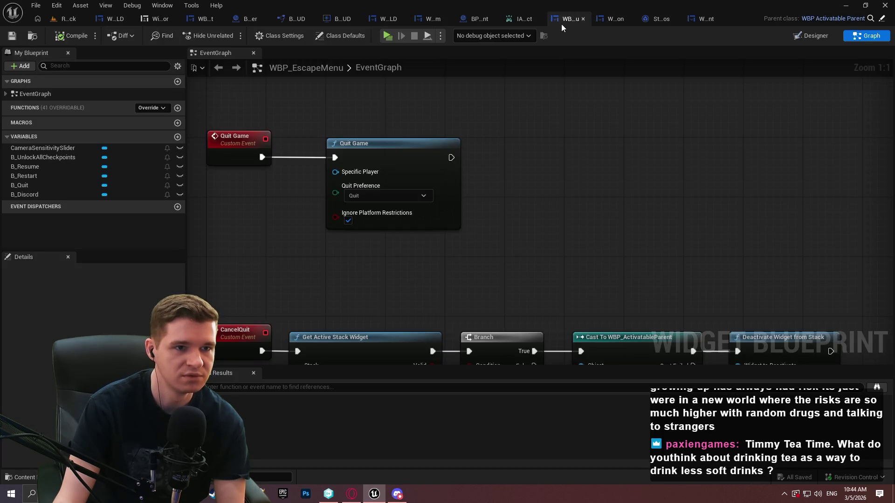
click(550, 21)
click(579, 19)
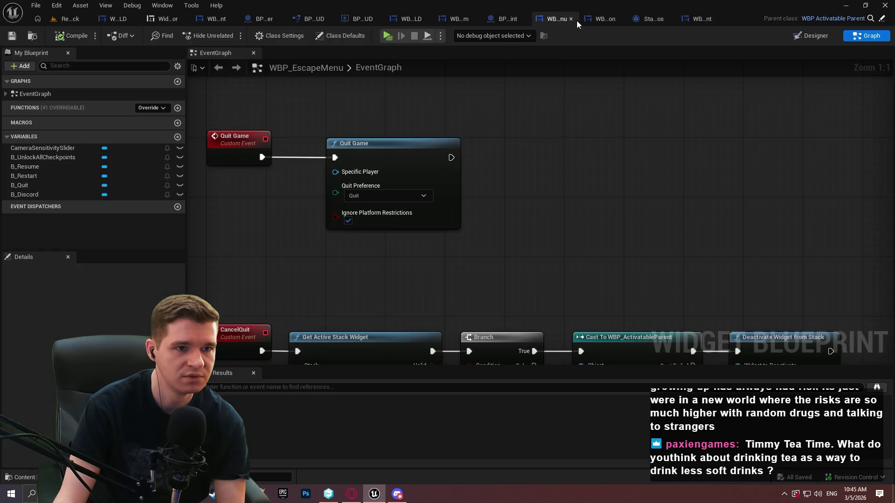
click(407, 19)
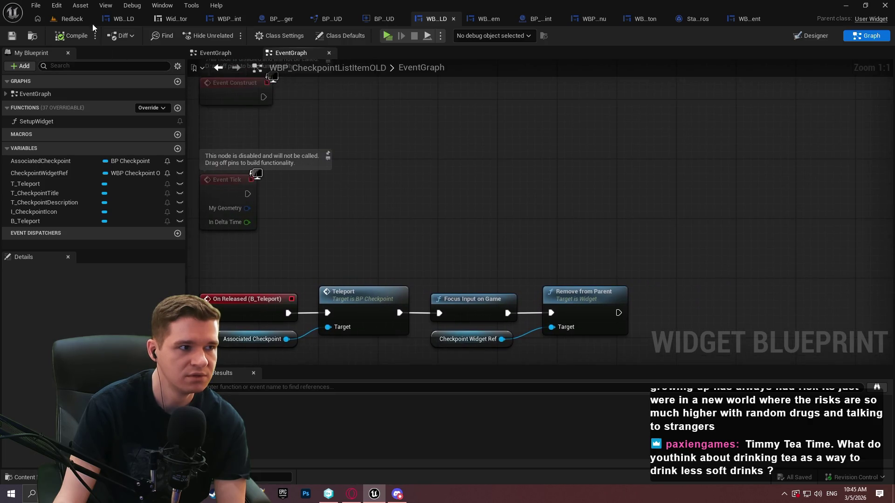
click(170, 21)
click(122, 20)
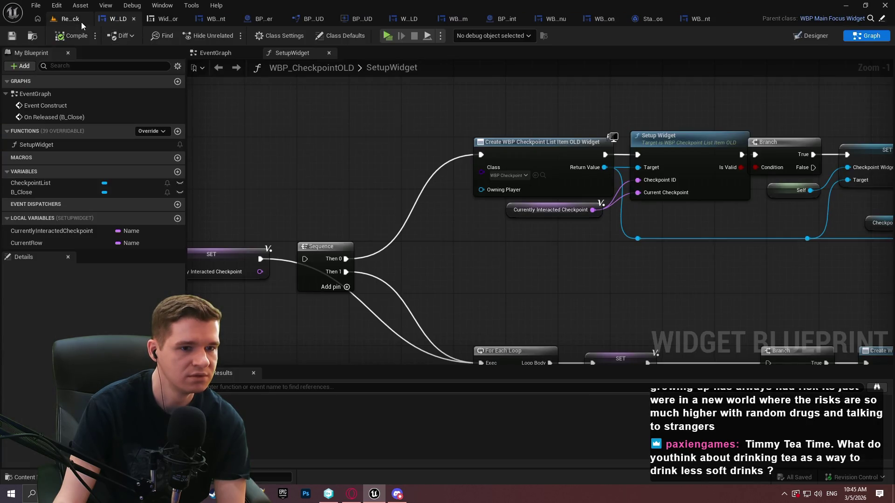
click(134, 20)
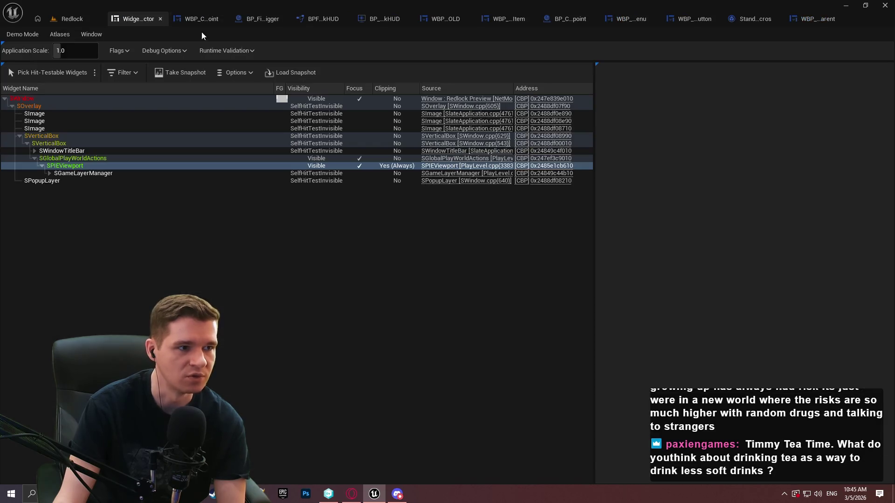
Step: Close the old list item, WBP_EscapeMenu, StandardMacros, WBP_ActivatableParent, BP_FinalGameTrigger and BPFL_RedlockHUD editors, then switch to the browser
click(469, 17)
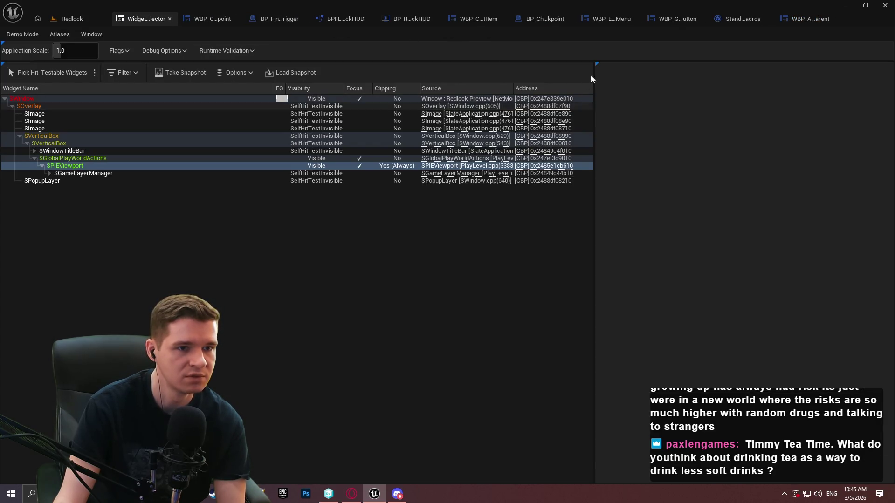
click(634, 19)
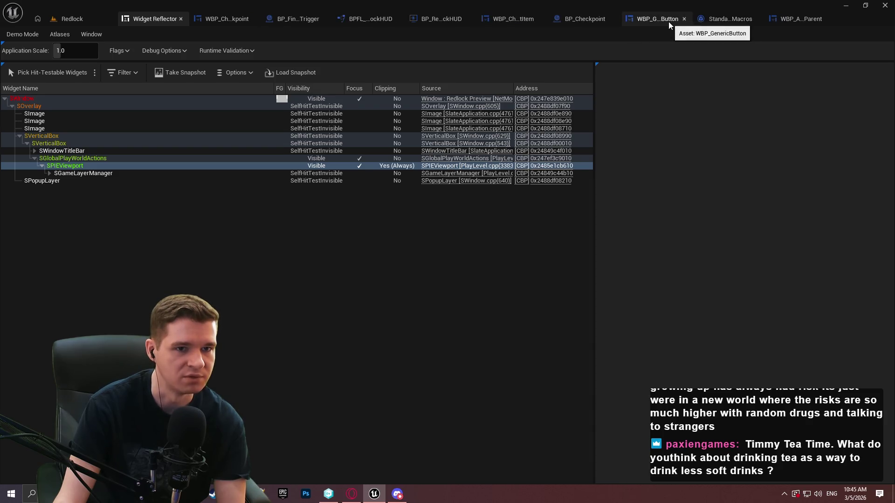
click(755, 18)
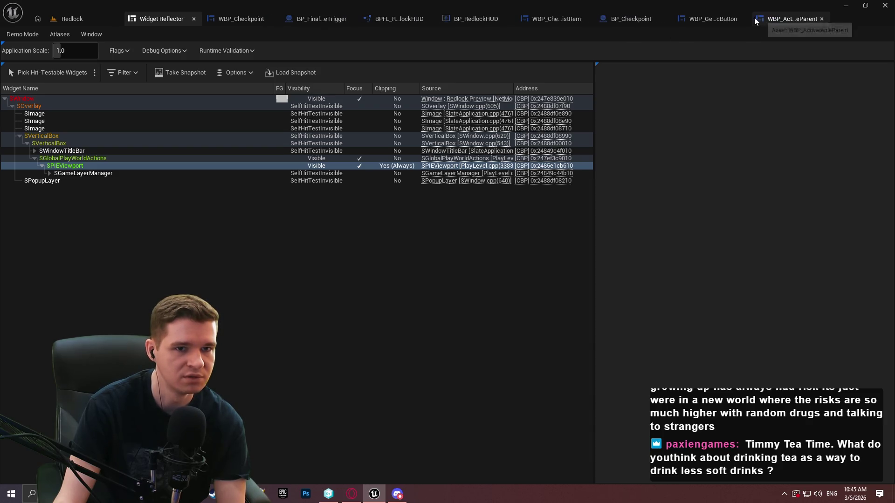
click(823, 18)
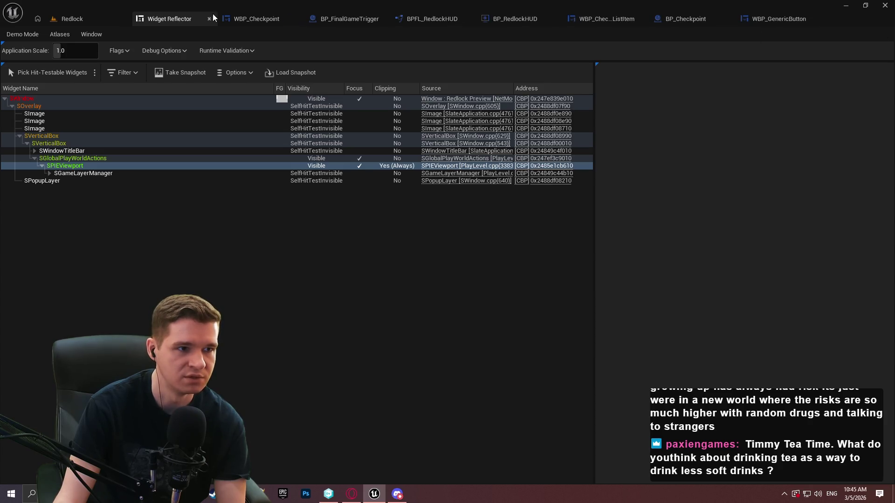
click(381, 18)
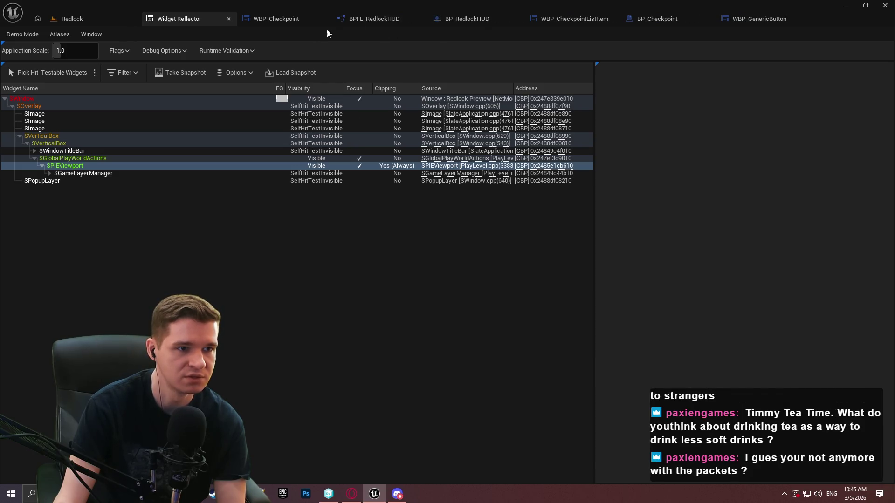
click(421, 19)
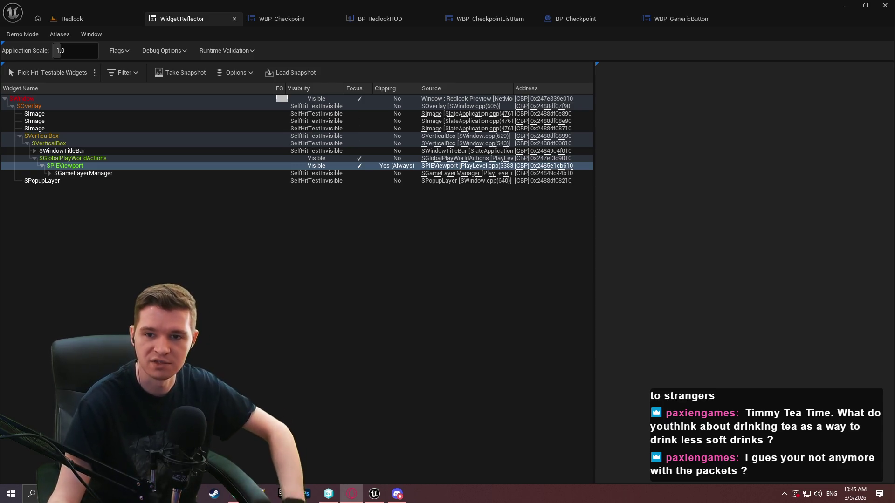
key(alt+Tab)
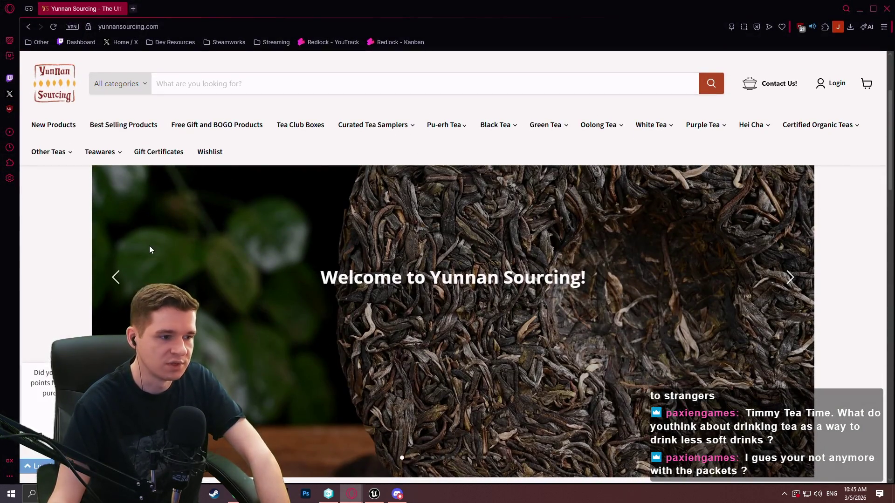
Step: Scroll to Yunnan Sourcing's Featured Collections, then start a new-tab search for 'five o clock tea'
scroll(151, 250, down, 4)
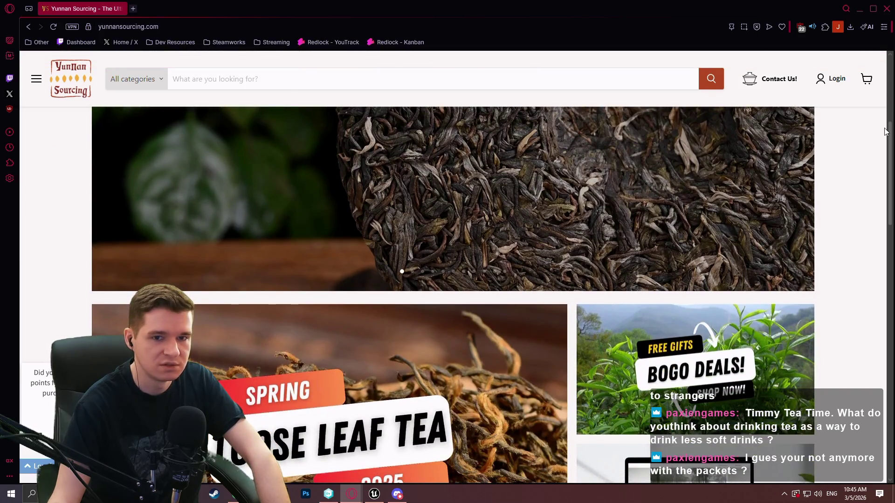
drag(889, 136, 893, 258)
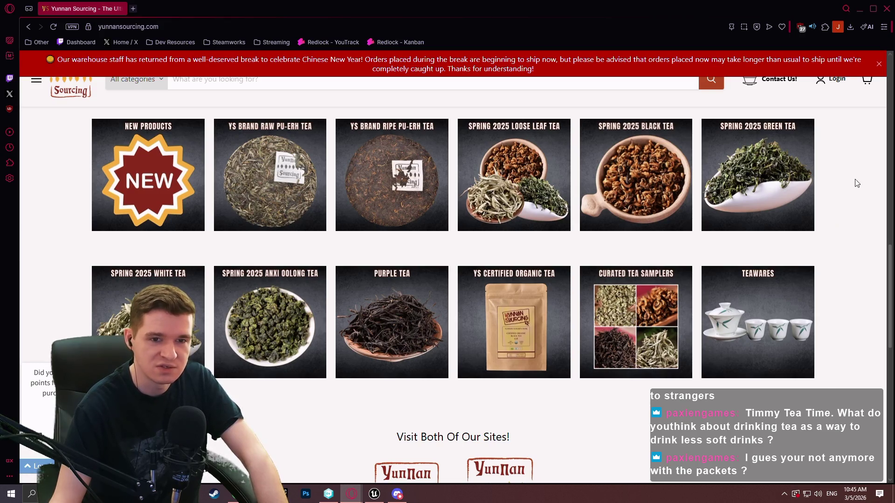
drag(891, 261, 887, 264)
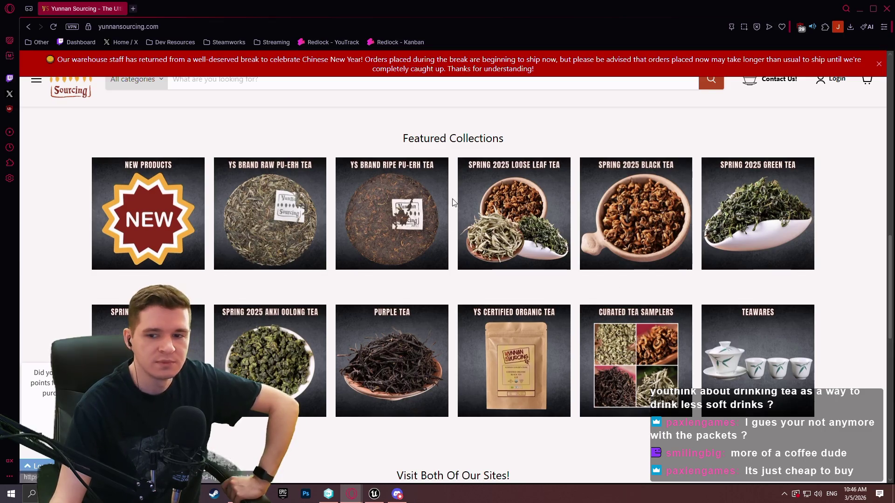
scroll(770, 174, up, 2)
scroll(443, 251, down, 3)
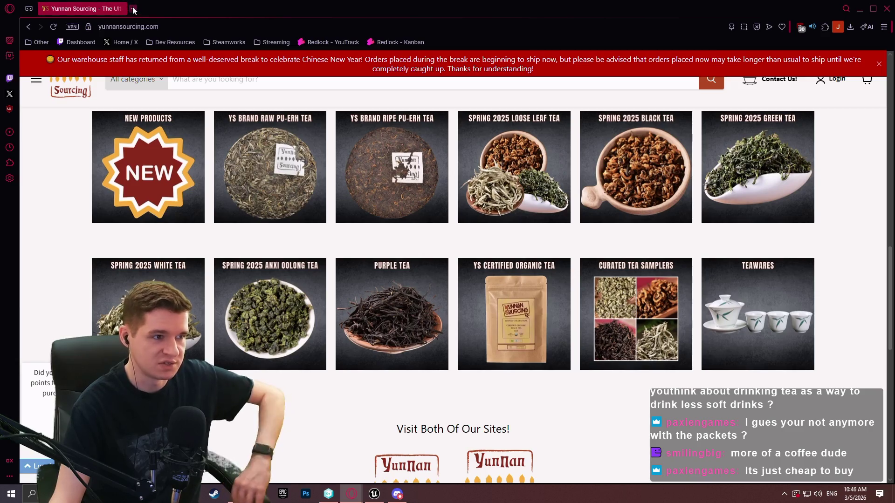
click(133, 8)
text(five o clock tea)
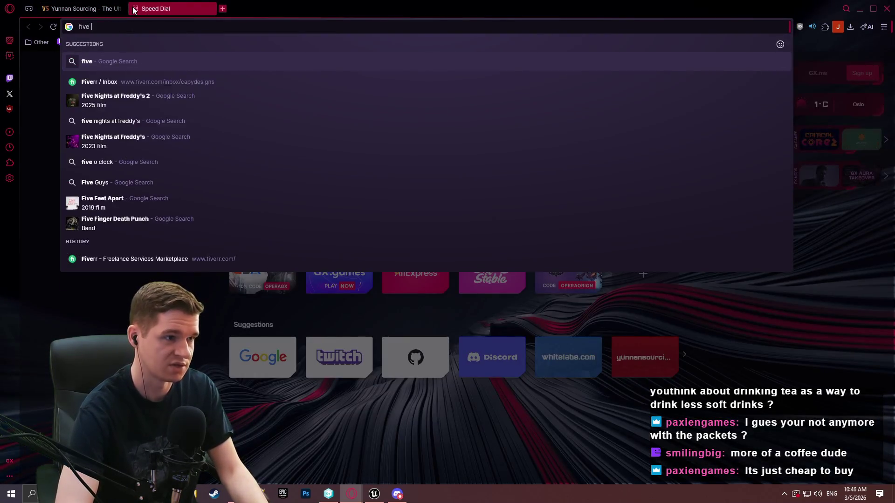
Step: Run the 'five o clock tea' search and open the Five o'clock shop site
key(Return)
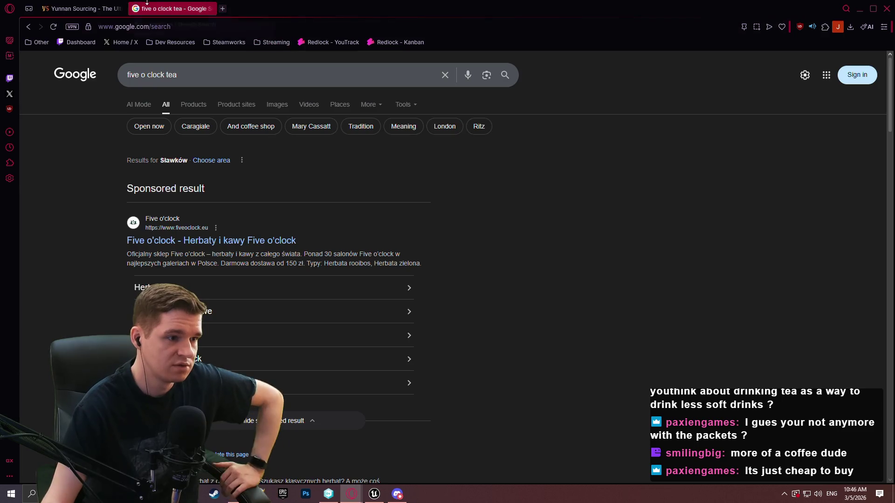
scroll(241, 168, down, 5)
click(160, 195)
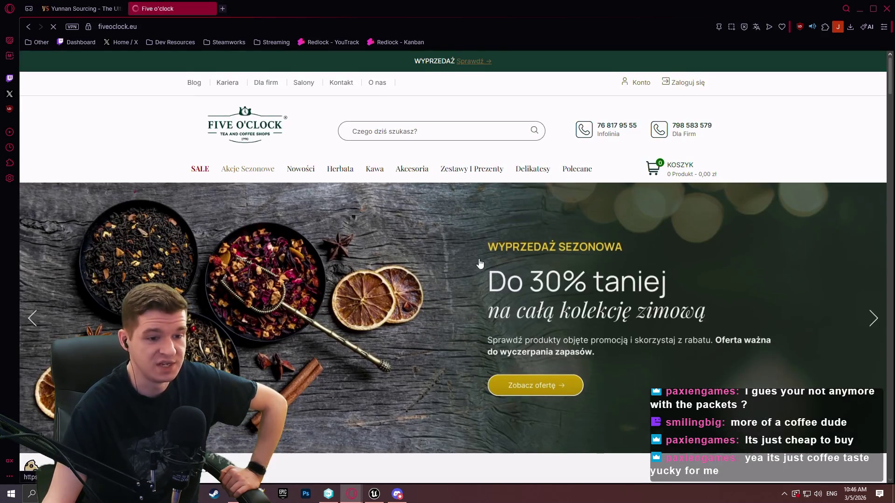
scroll(325, 260, down, 2)
scroll(324, 260, down, 2)
Step: Return to the Yunnan Sourcing tab and scroll back to the top
key(ctrl+Tab)
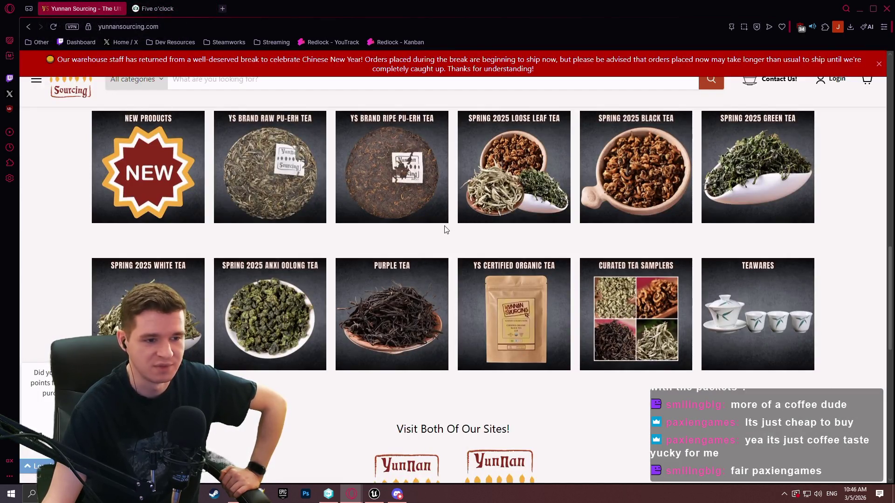
scroll(551, 304, up, 10)
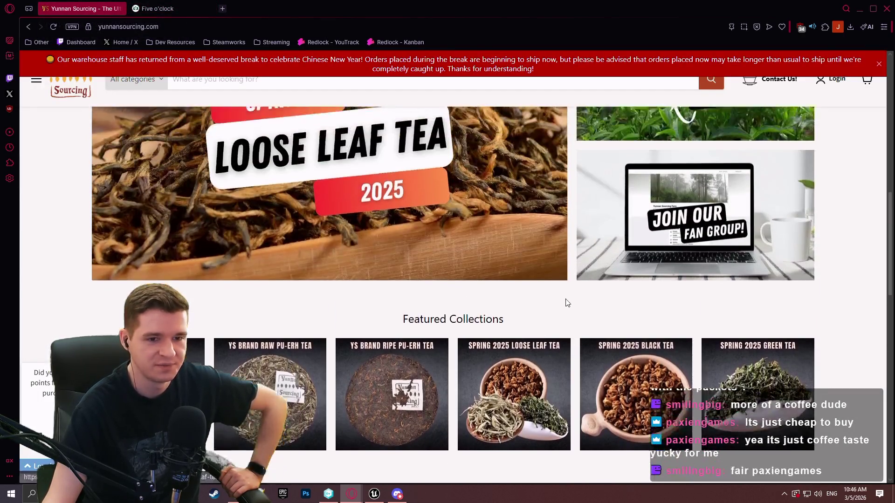
scroll(554, 225, up, 3)
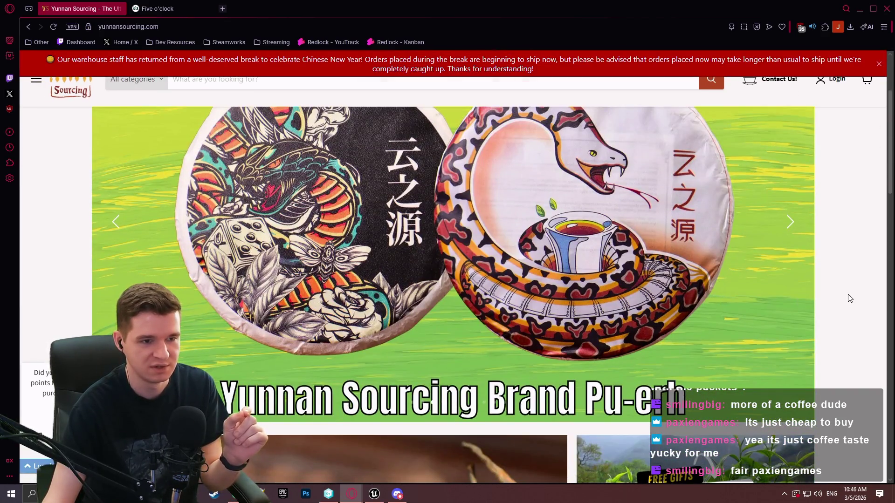
Step: Open Yunnan Sourcing's Pu-erh tea collection and scroll through its products
click(569, 276)
scroll(564, 170, down, 4)
scroll(564, 170, down, 1)
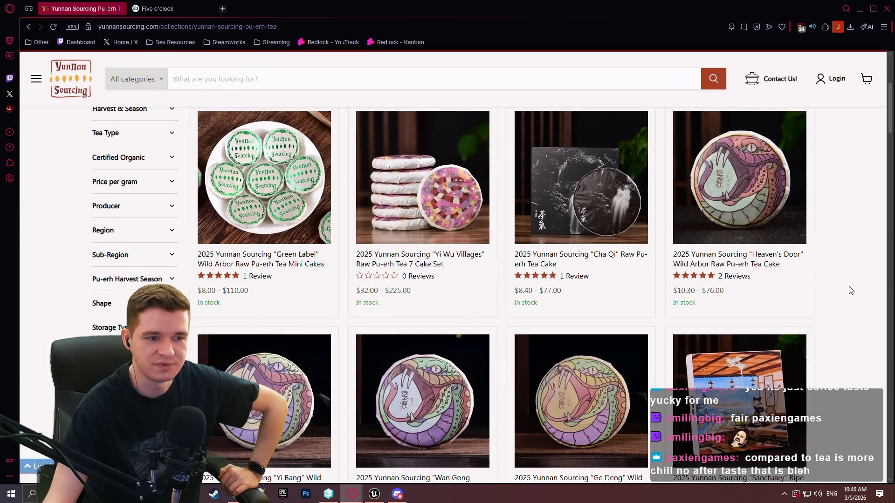
scroll(846, 261, up, 3)
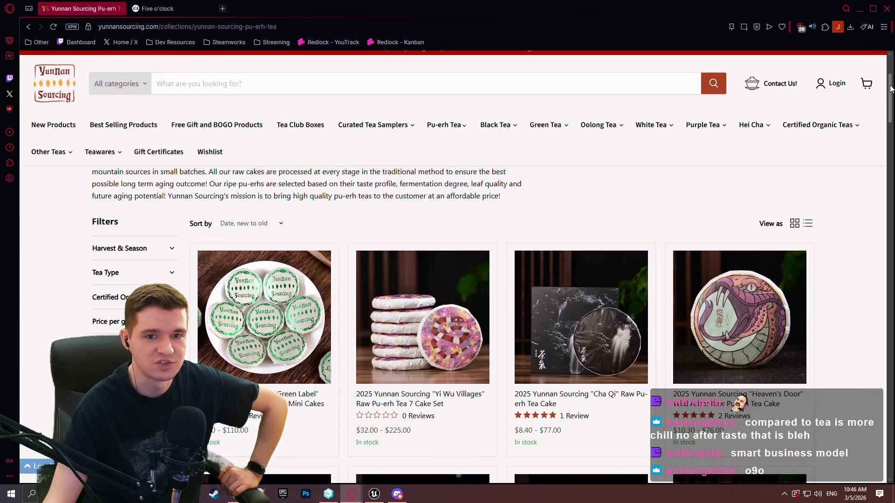
scroll(873, 223, down, 20)
scroll(872, 315, up, 20)
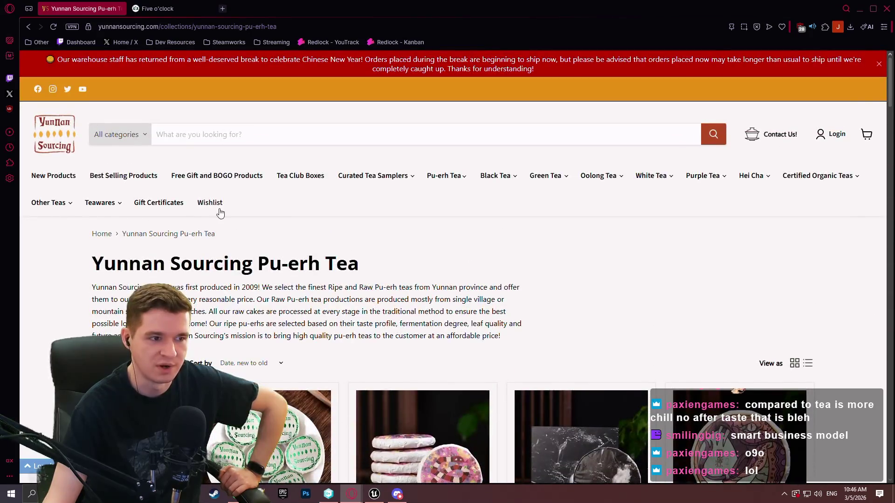
Step: Switch via Black Tea to the Oolong Tea collection and scroll its product grid
click(497, 183)
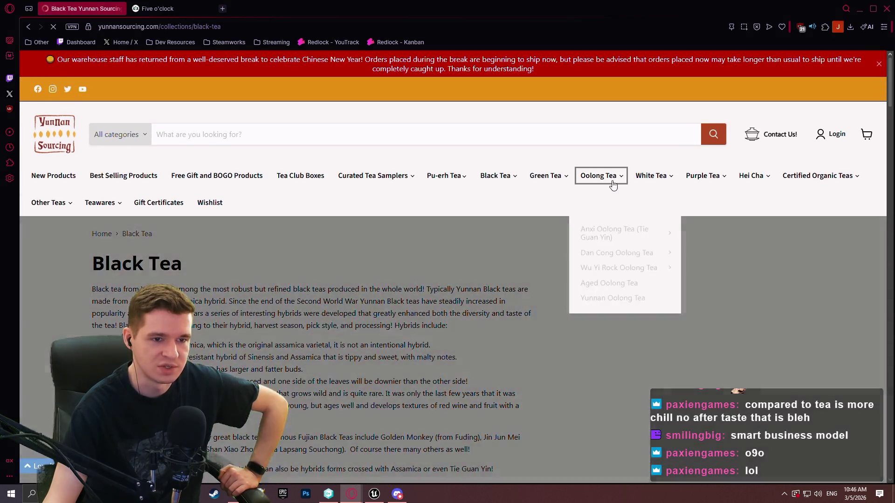
click(612, 185)
scroll(312, 181, down, 2)
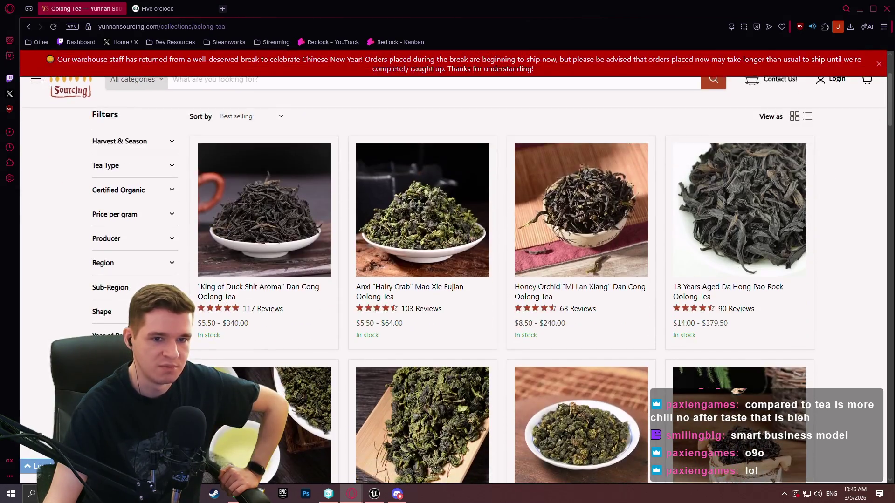
scroll(890, 113, down, 3)
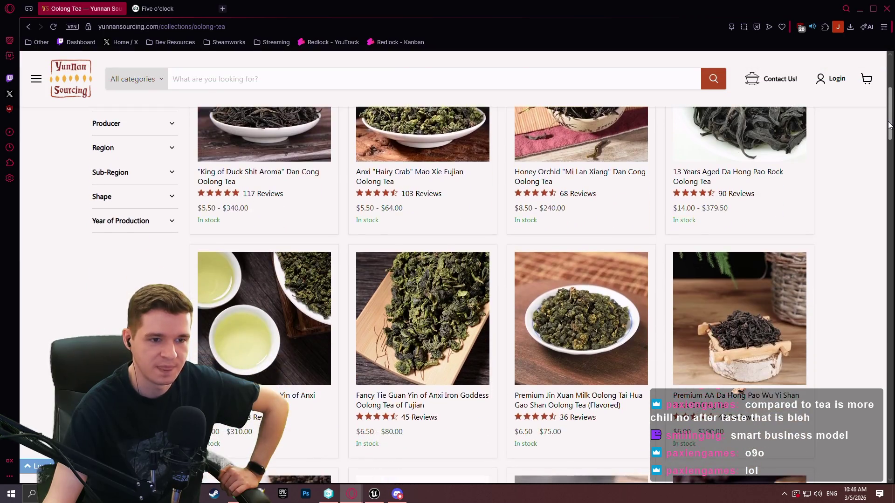
scroll(886, 114, up, 2)
mouse_move(886, 115)
mouse_down()
mouse_move(873, 246)
mouse_move(857, 83)
mouse_move(858, 112)
mouse_move(857, 98)
mouse_up()
scroll(857, 140, down, 7)
scroll(858, 140, up, 1)
scroll(859, 163, down, 7)
scroll(859, 185, down, 8)
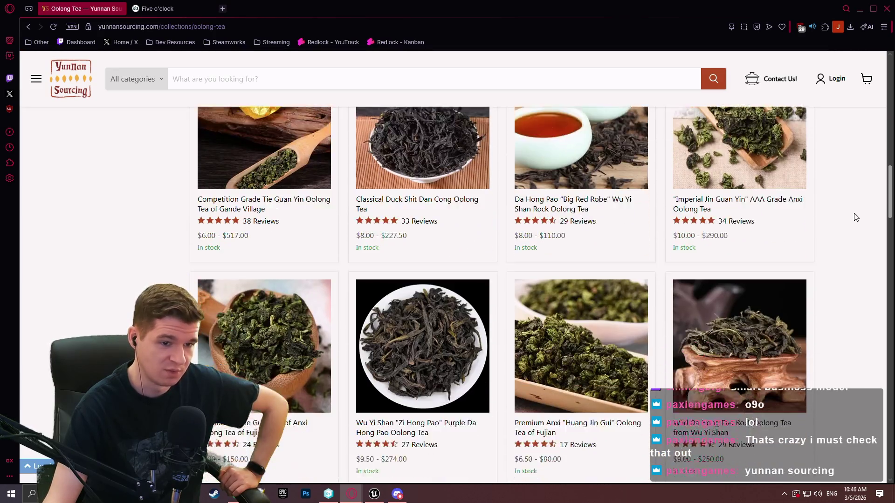
scroll(853, 231, down, 1)
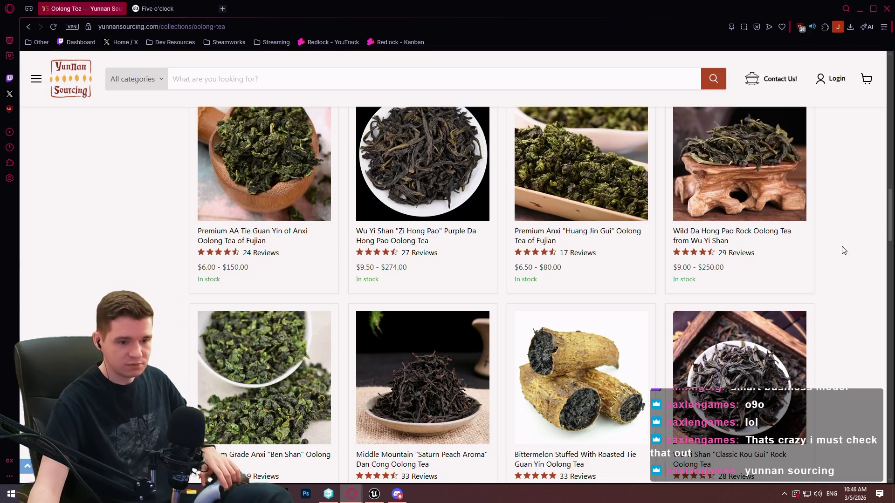
Step: Browse further down the Oolong Tea products, then close the browser window
mouse_move(764, 216)
scroll(655, 205, down, 3)
mouse_move(612, 236)
scroll(611, 236, down, 2)
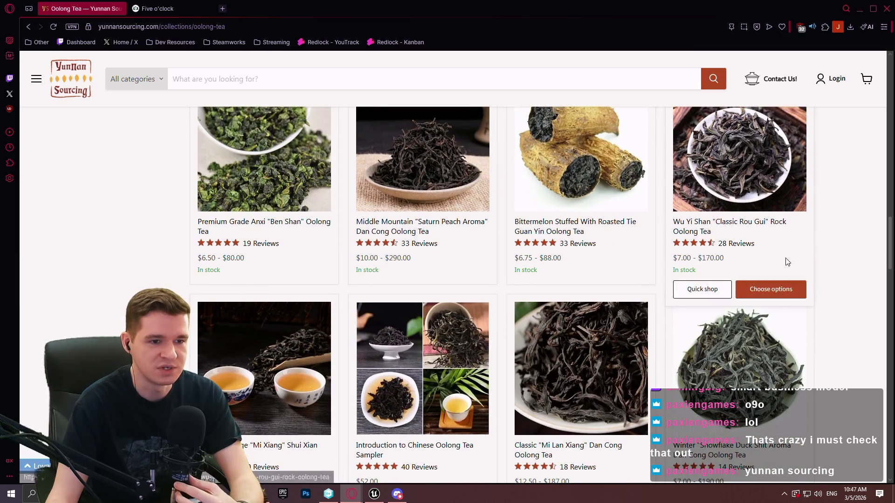
scroll(692, 223, down, 5)
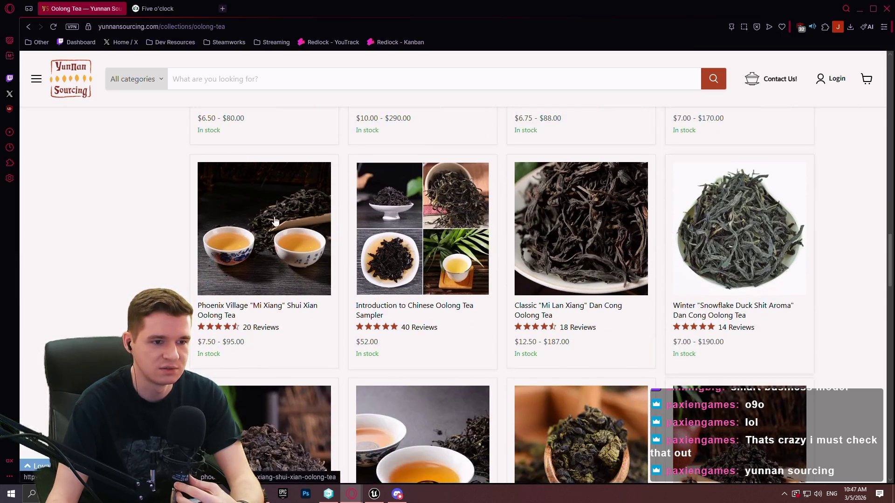
scroll(860, 216, down, 9)
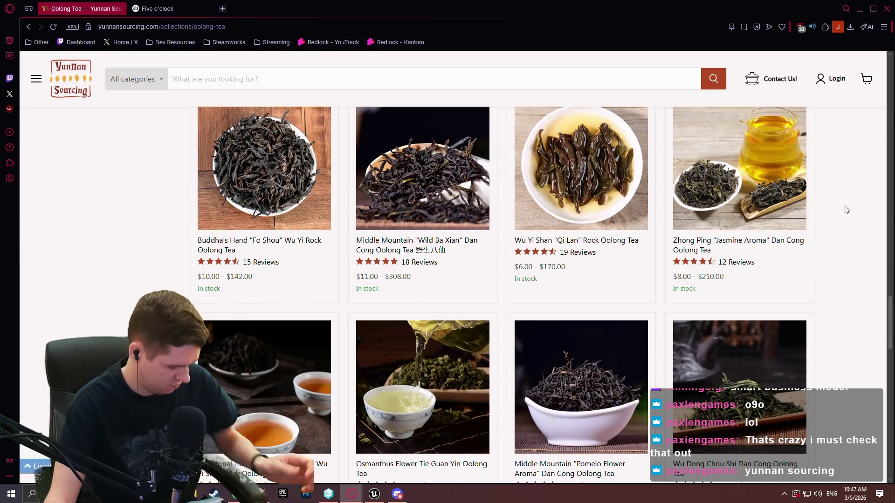
mouse_move(788, 223)
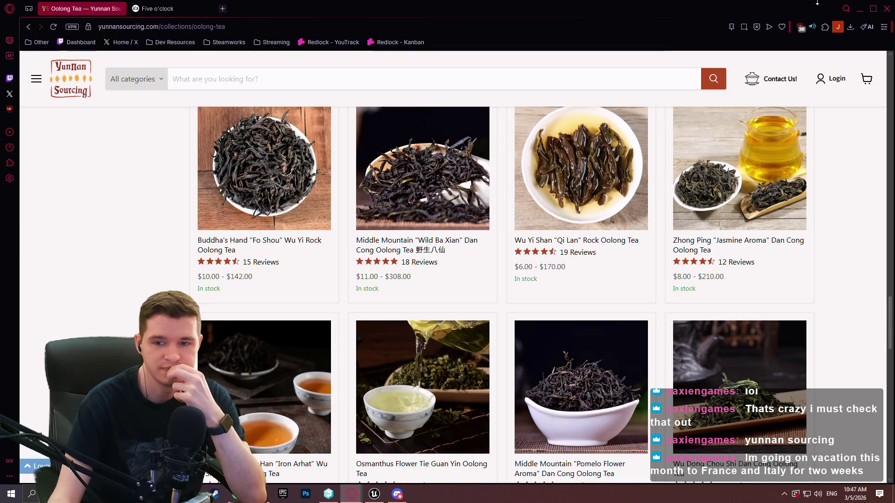
mouse_move(485, 192)
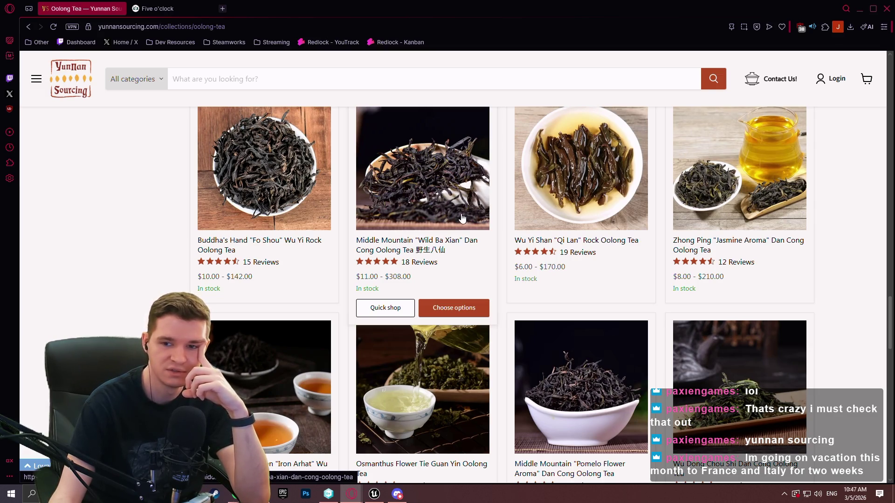
click(886, 9)
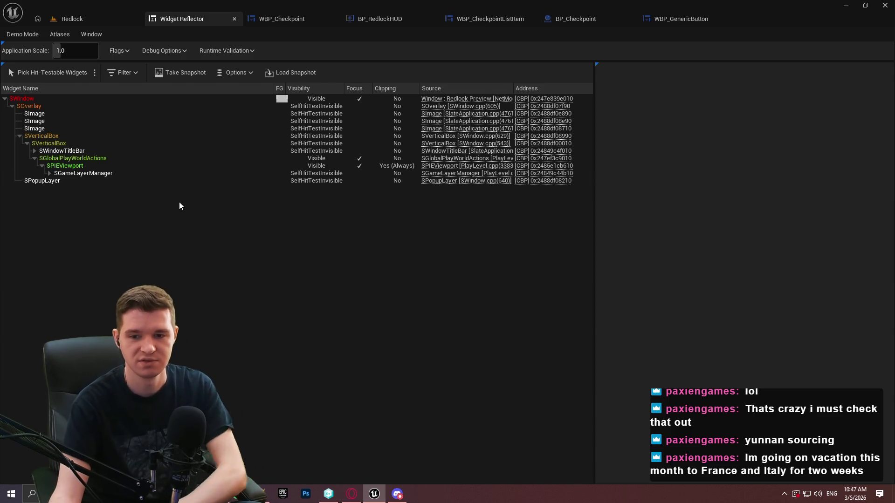
Step: Back in the Redlock level editor, deselect WBP_EscapeMenu and drag the splitter down to enlarge the viewport
mouse_move(163, 174)
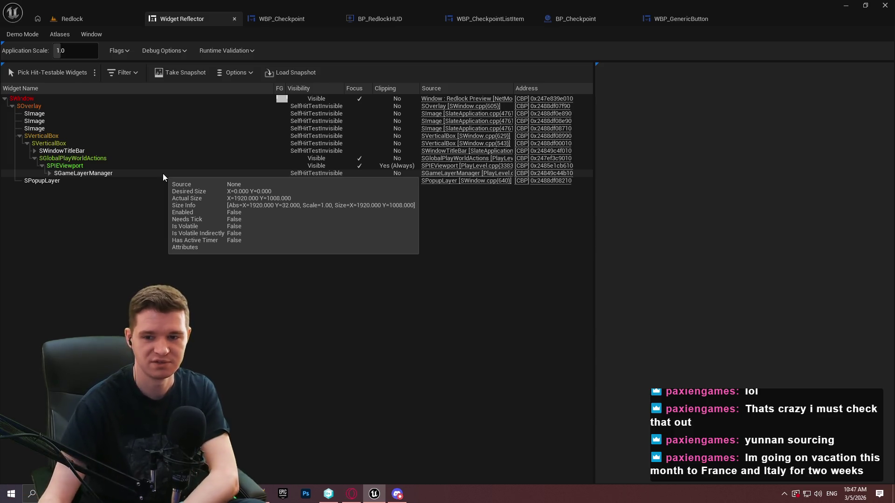
click(98, 20)
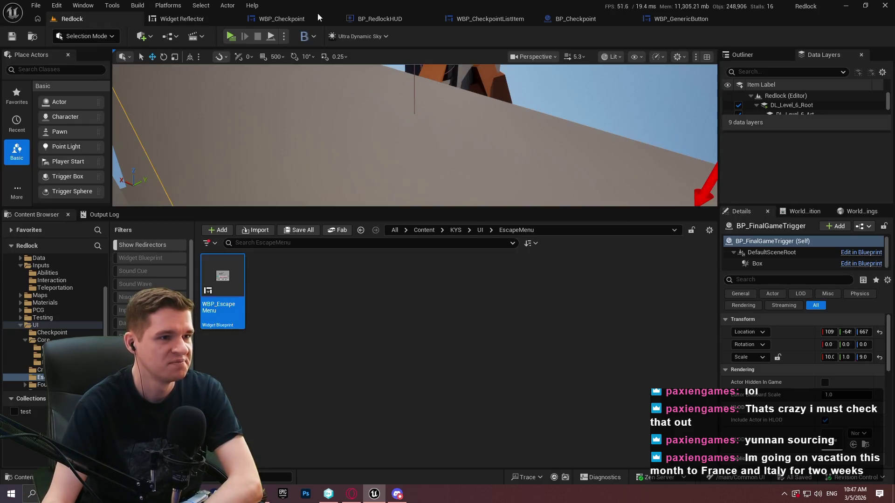
click(320, 323)
drag(400, 211, 401, 285)
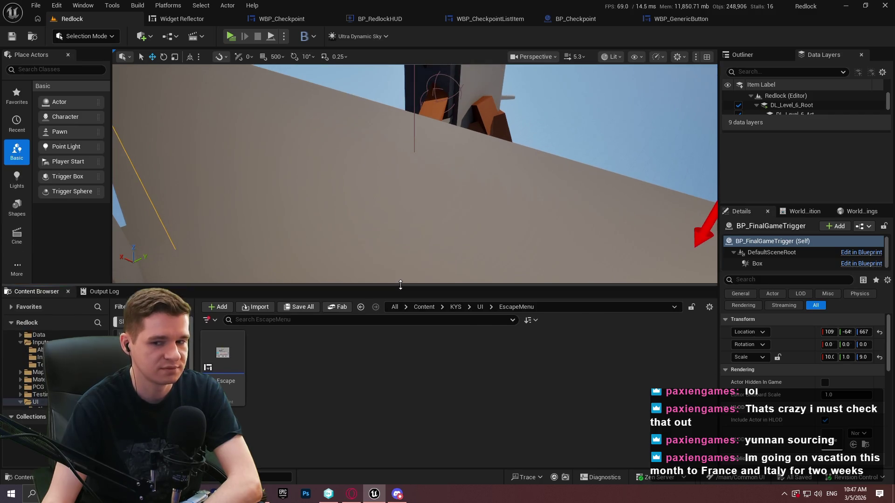
Step: Look over the BP_RedlockHUD, WBP_CheckpointListItem and BP_Checkpoint graphs
click(382, 20)
click(488, 20)
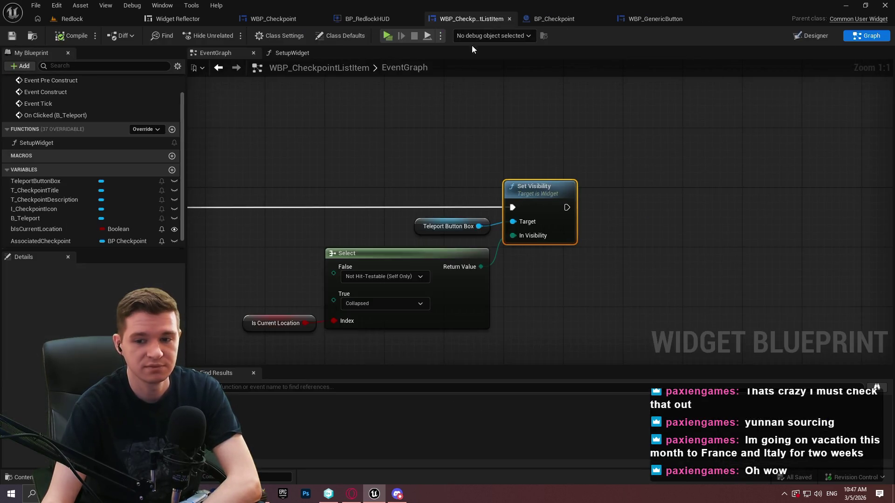
mouse_move(724, 134)
mouse_down()
mouse_move(635, 135)
mouse_move(463, 110)
mouse_up()
click(564, 19)
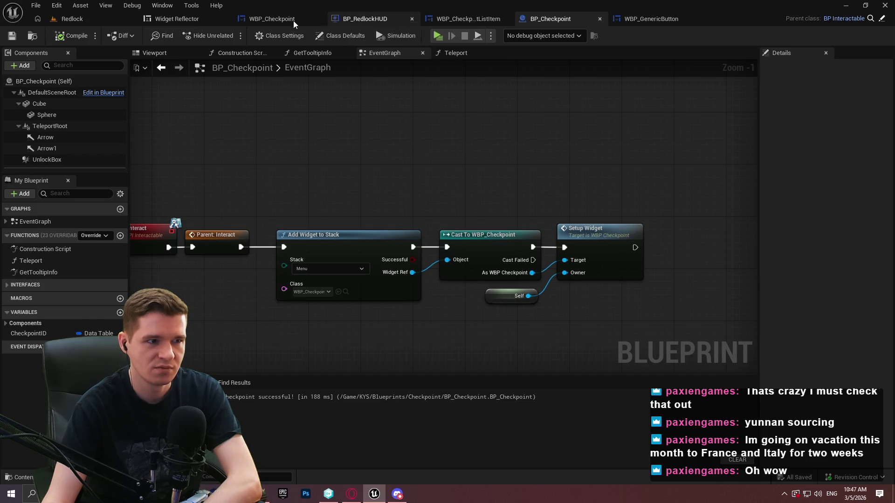
Step: Show WBP_Checkpoint's Designer with its Checkpoint Teleporting panel, then bring the grinder search results forward
click(258, 18)
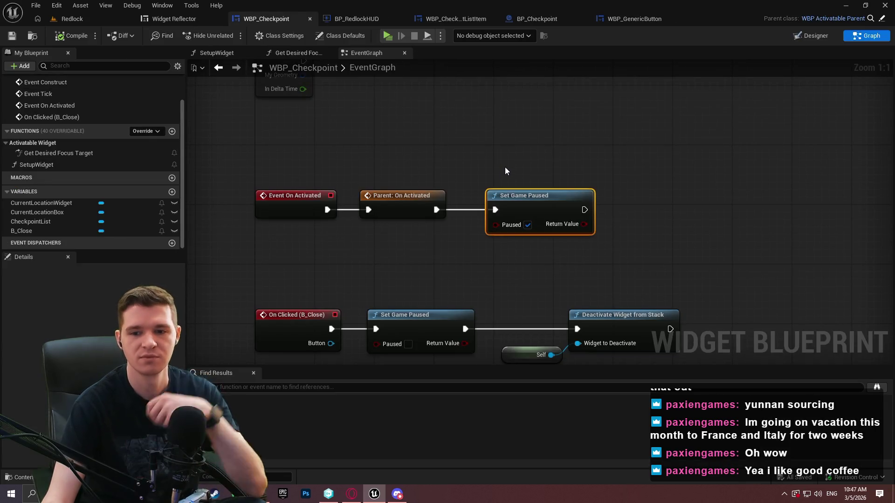
click(812, 38)
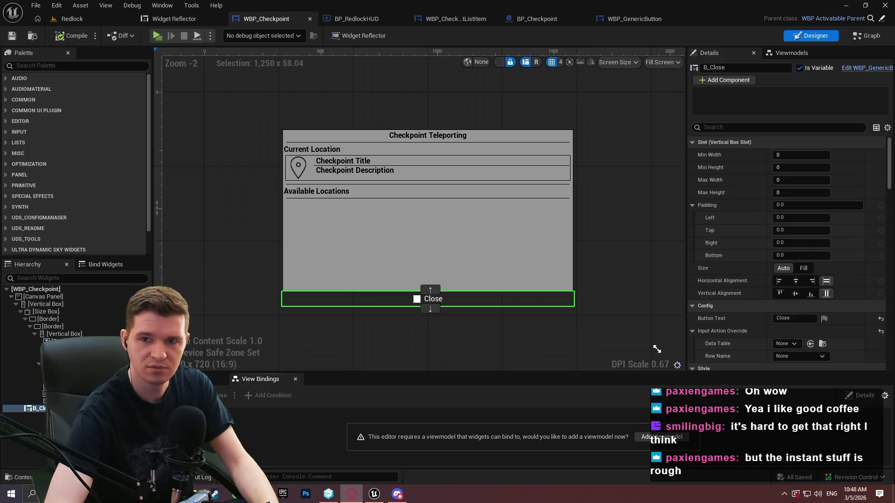
drag(185, 211, 232, 105)
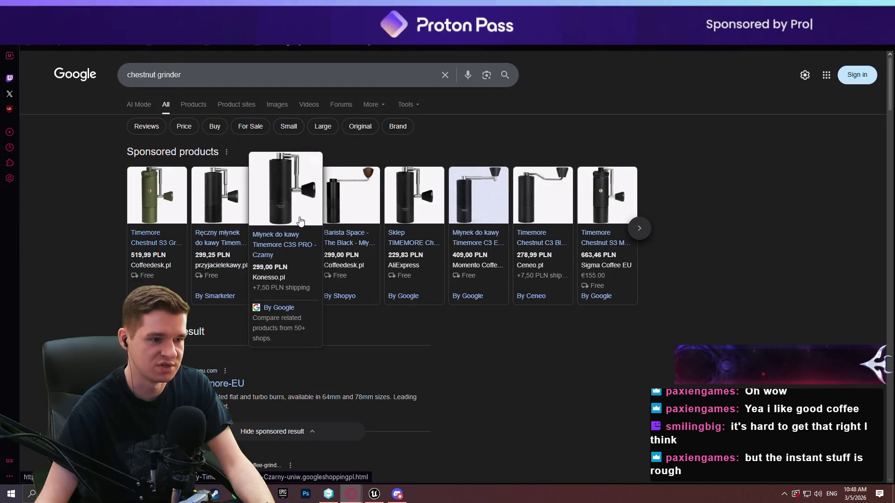
Step: Refine the Google query to 'chestnut c3s' and run it
double_click(162, 75)
text(c3s)
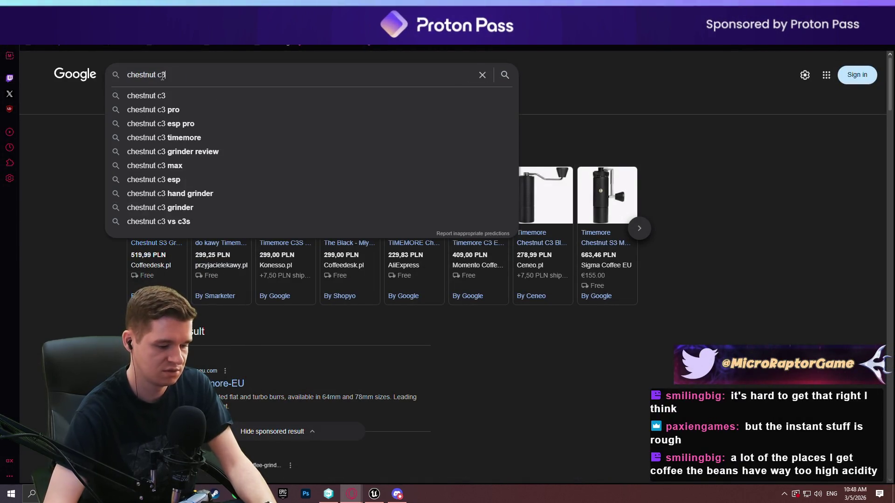
key(BackSpace)
key(BackSpace)
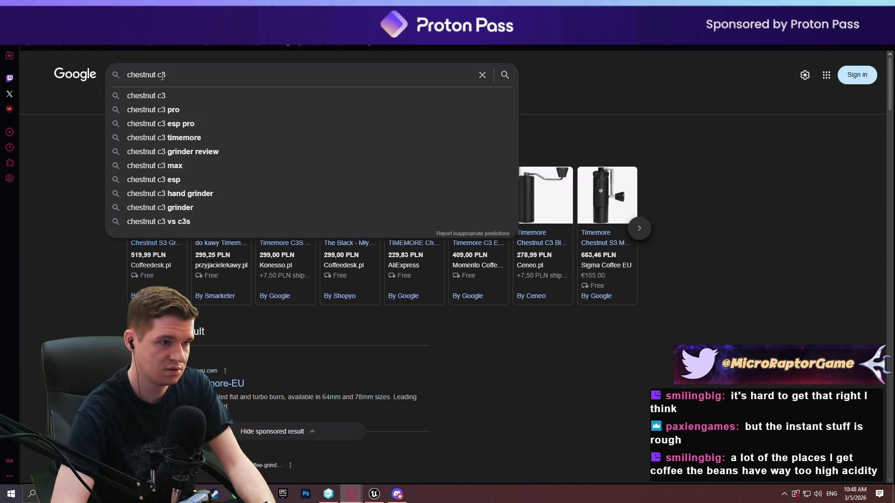
key(Return)
click(189, 71)
text(s)
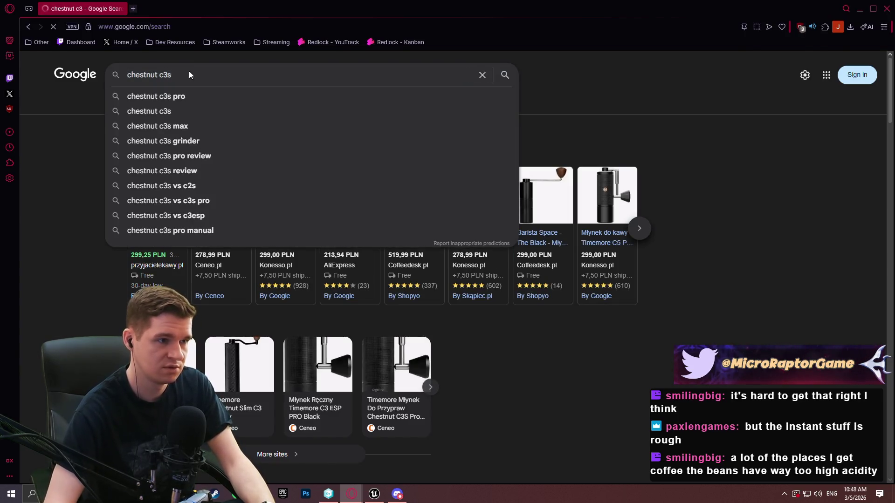
key(Return)
Step: View the image results and preview the Labuna.pl Timemore Chestnut C3S PRO listing, then select the query
click(284, 105)
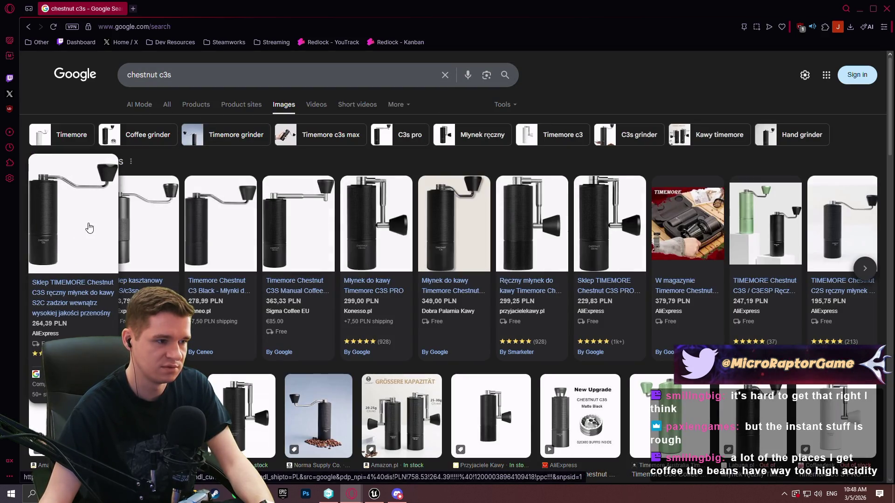
scroll(239, 277, down, 3)
click(239, 277)
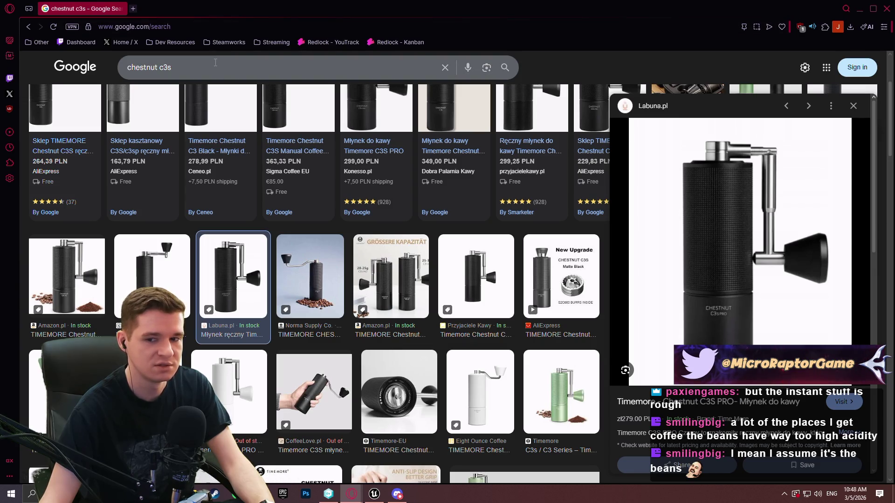
click(215, 62)
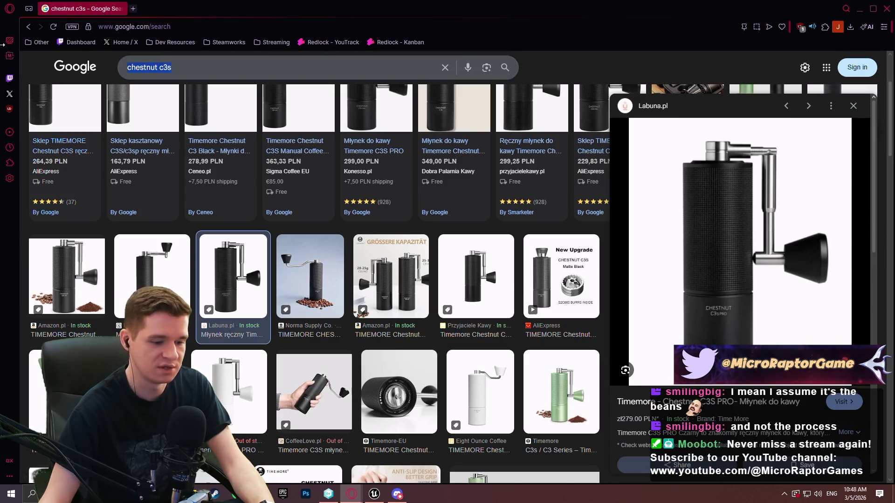
key(ctrl+a)
Step: Search 'aeropress', review Coffeedesk's AeroPress Original preview, then enter 'konesso momento' as a new query
text(aeropres)
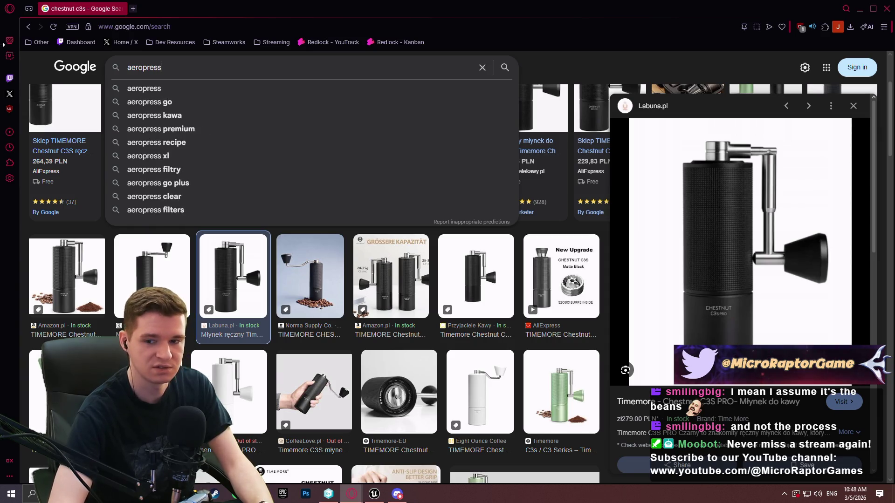
key(Return)
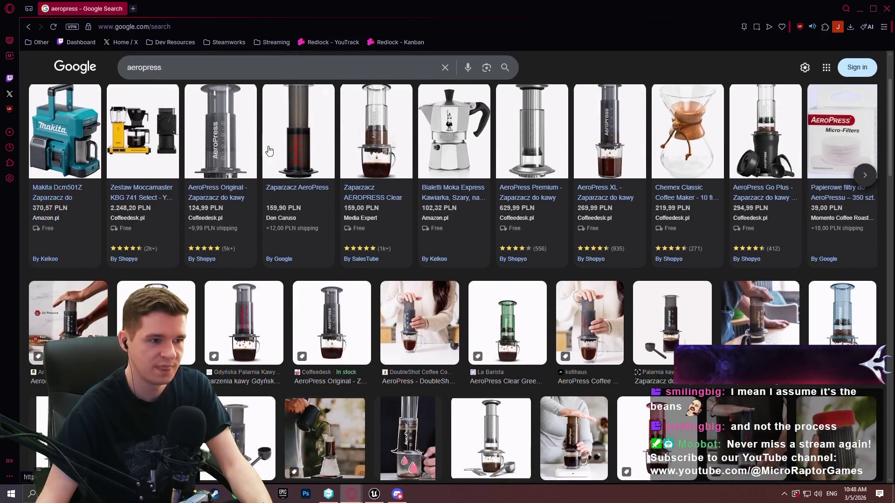
scroll(281, 315, down, 1)
click(316, 280)
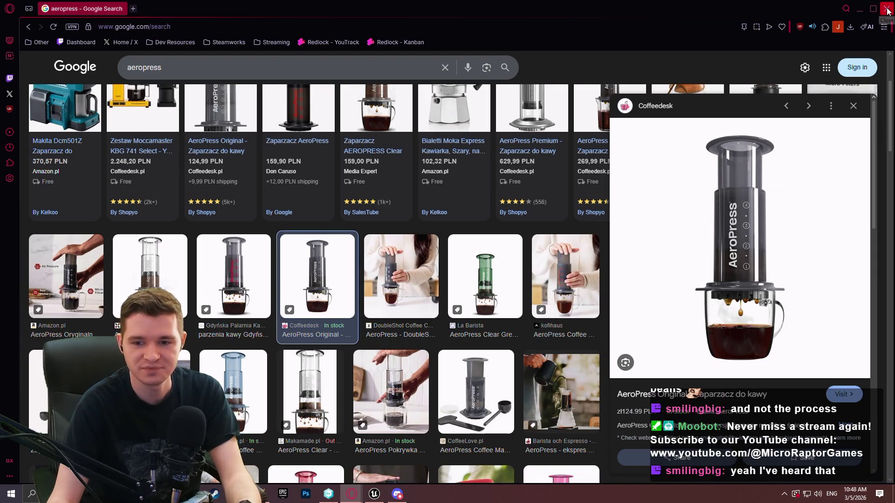
scroll(747, 52, up, 3)
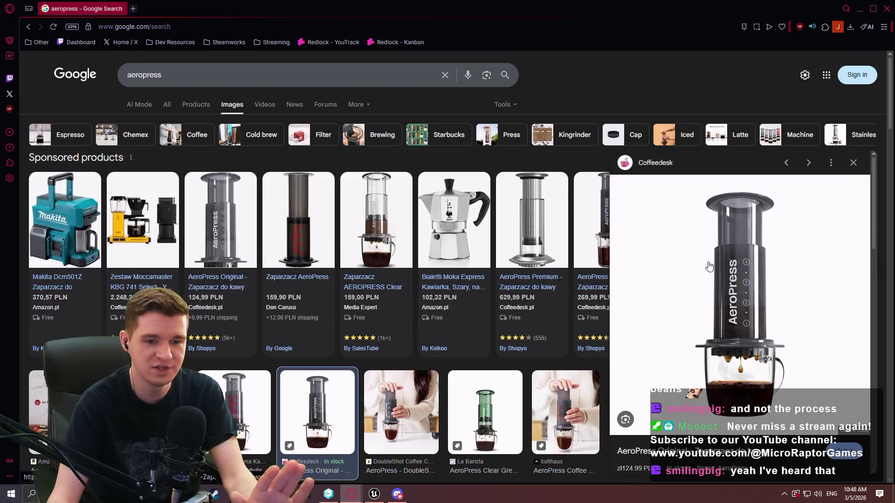
scroll(659, 216, down, 2)
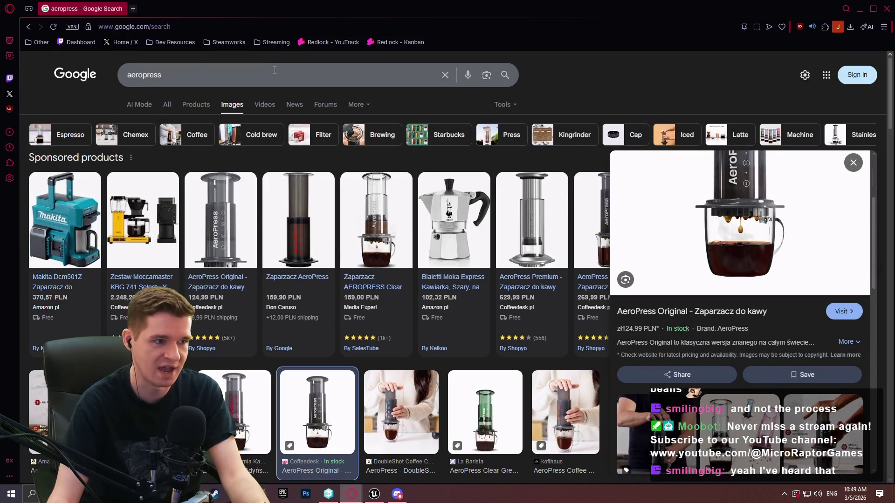
key(ctrl+a)
text(ko)
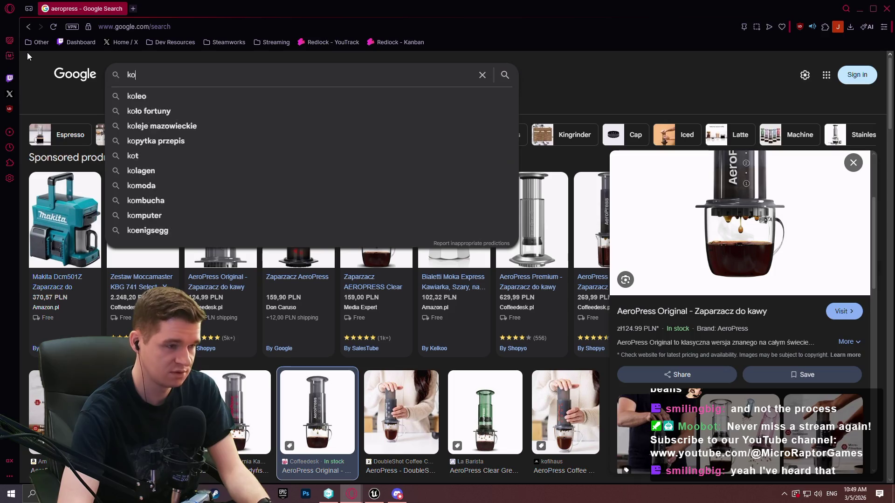
text(nesso momento)
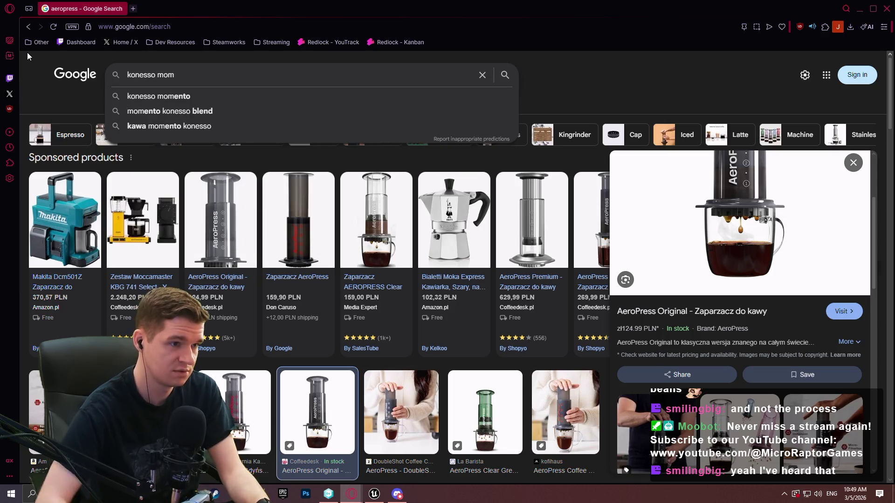
Step: Search 'konesso momento', scroll through the Momento Konesso Filtr 250g bag preview, then close the browser
key(Return)
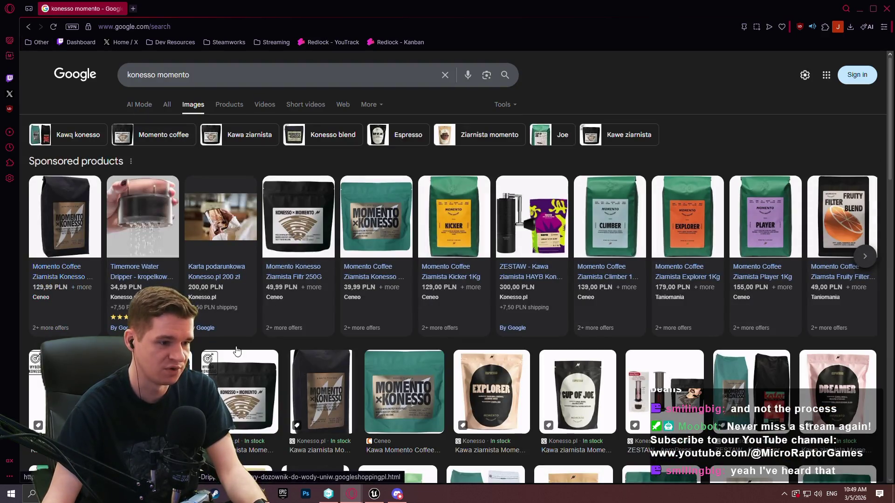
scroll(262, 325, down, 3)
click(257, 293)
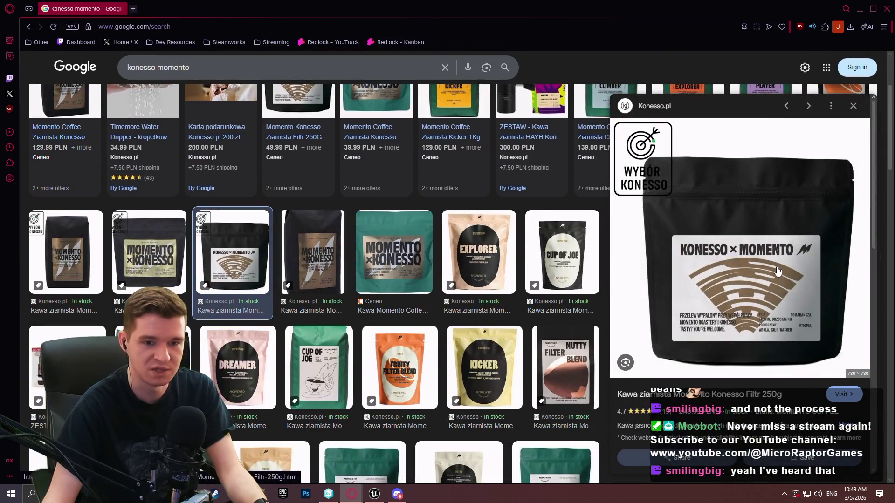
scroll(820, 324, down, 1)
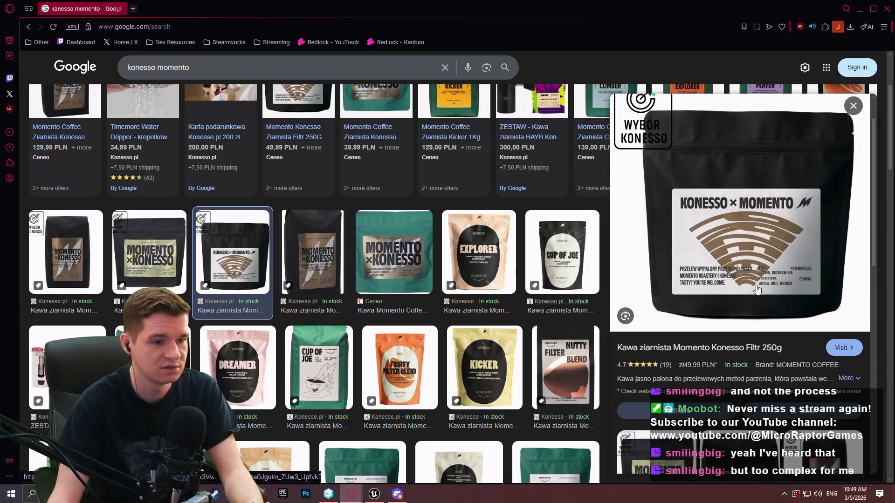
scroll(713, 225, up, 5)
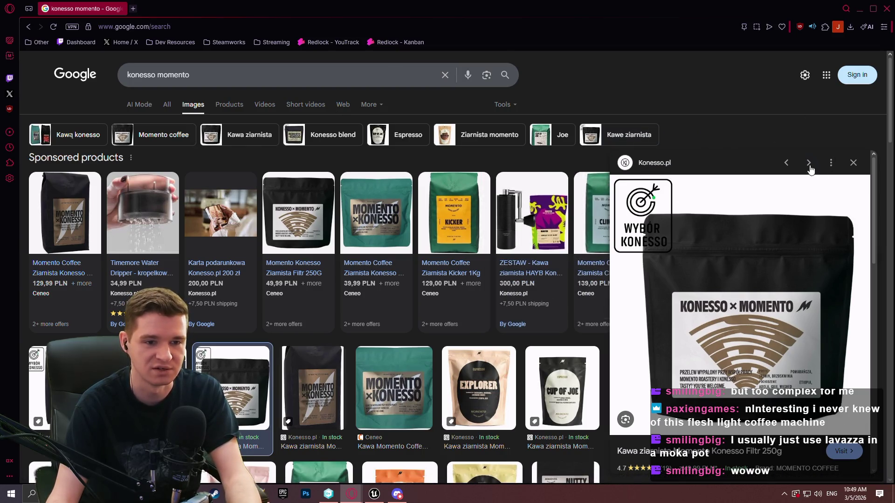
scroll(814, 169, down, 3)
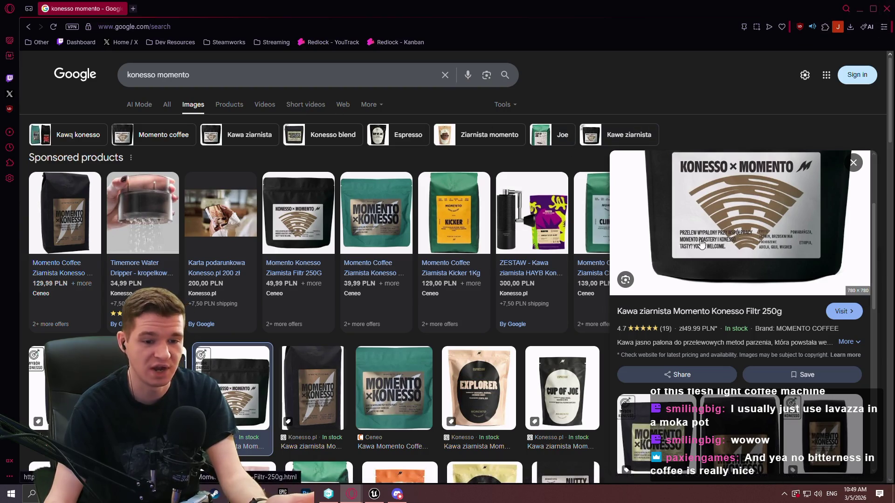
scroll(636, 242, up, 2)
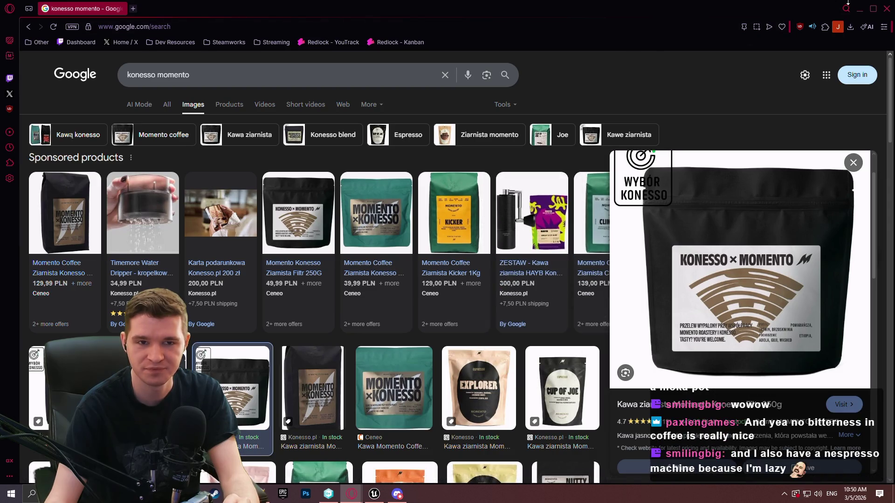
click(888, 12)
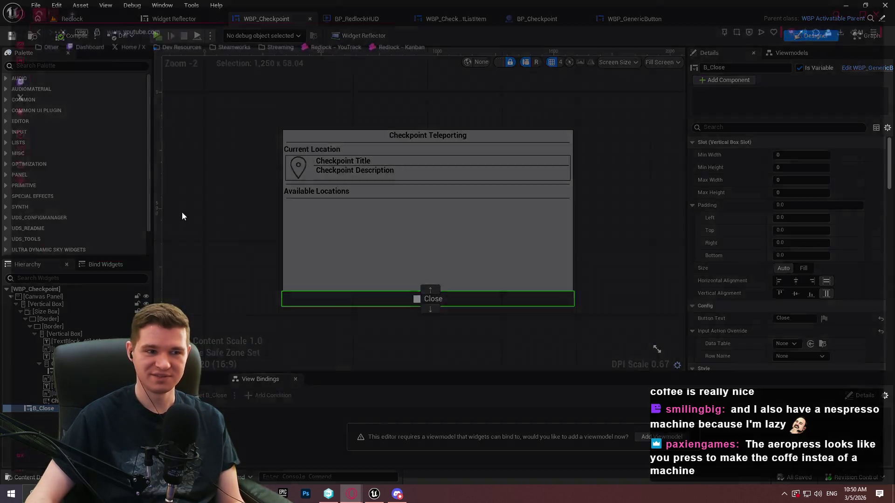
Step: Back in Opera, search YouTube for 'aeropress'
key(alt+Tab)
click(397, 72)
text(aeropress)
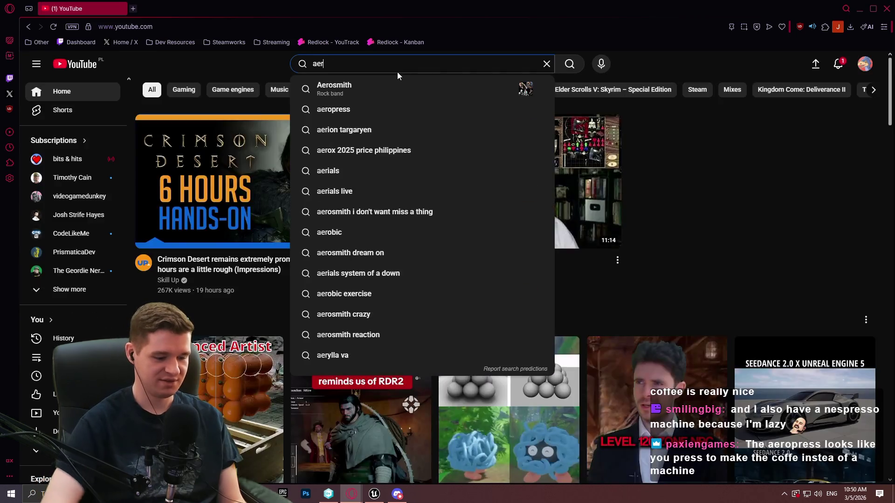
key(Return)
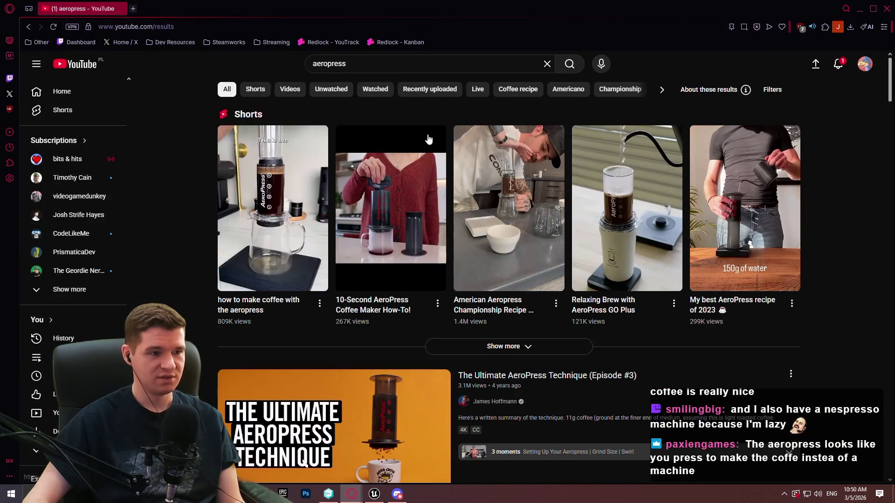
Step: Browse the results and open The Ultimate AeroPress Technique (Episode #3)
scroll(427, 140, down, 2)
mouse_move(588, 286)
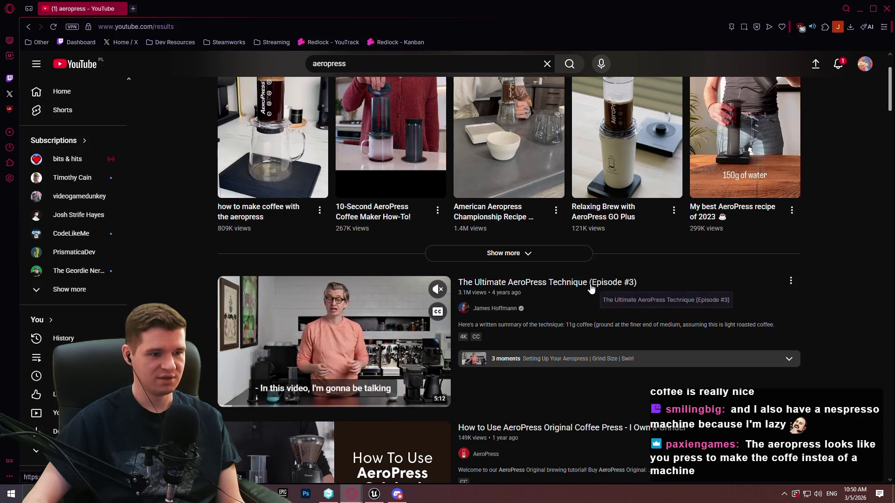
scroll(606, 270, down, 2)
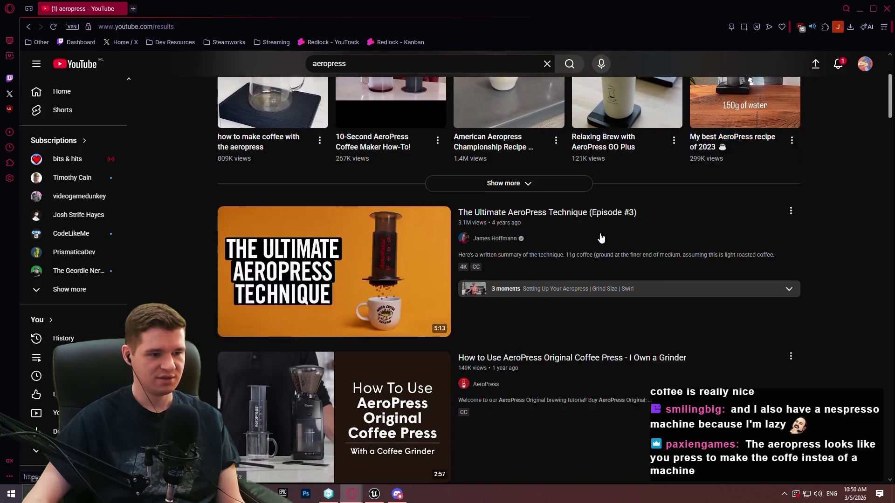
scroll(665, 248, up, 3)
scroll(586, 357, up, 1)
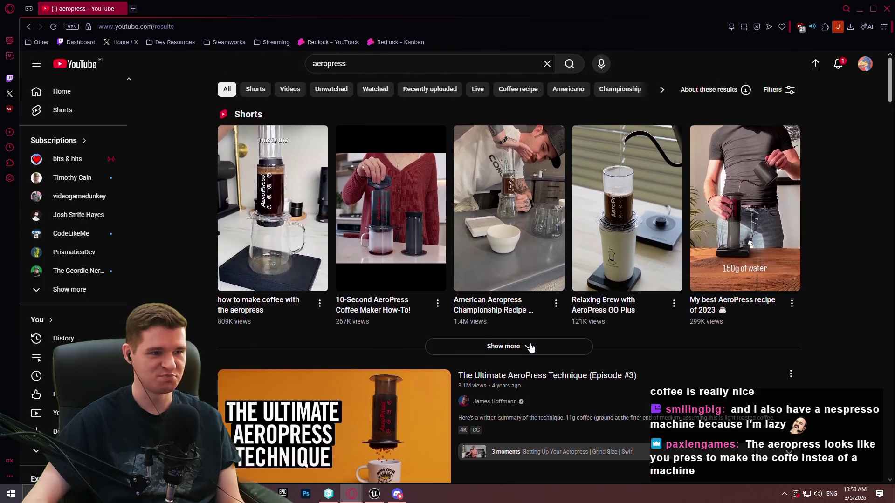
scroll(586, 357, down, 2)
click(585, 236)
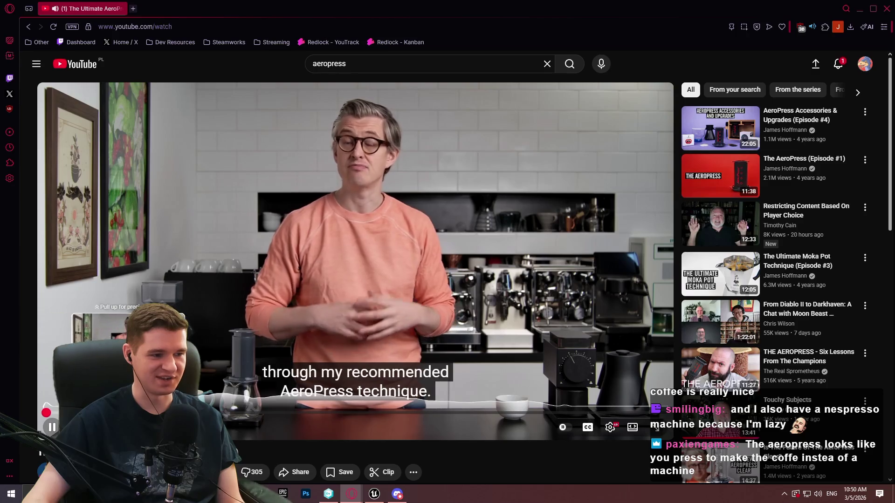
Step: Play the AeroPress video full screen and skip ahead past the pouring and presenter scenes
drag(46, 413, 59, 412)
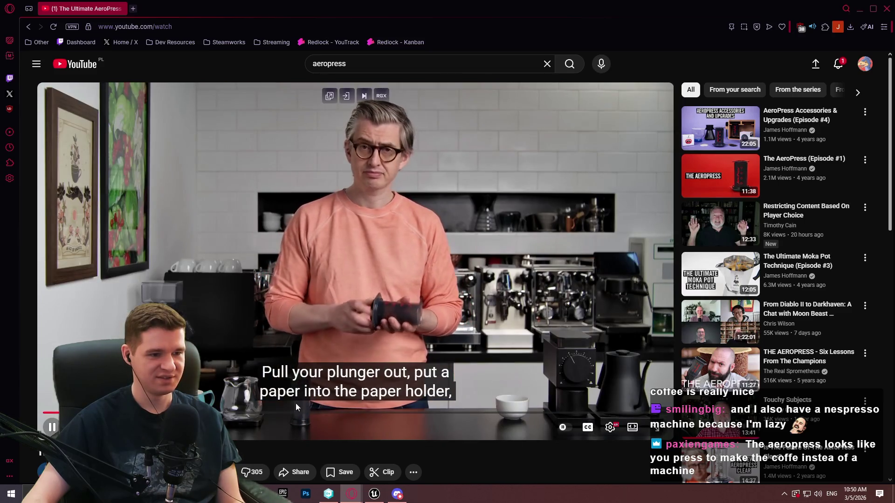
double_click(379, 422)
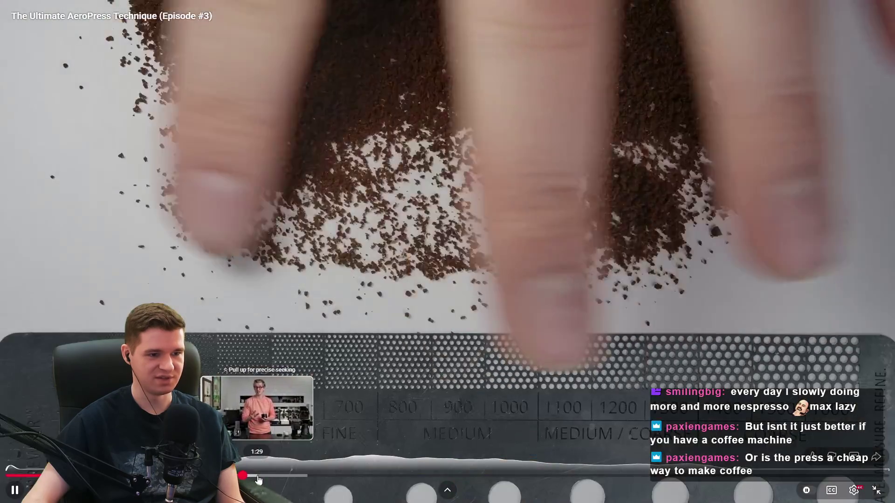
mouse_move(259, 480)
mouse_down()
mouse_move(289, 468)
mouse_move(407, 479)
mouse_move(380, 481)
mouse_up()
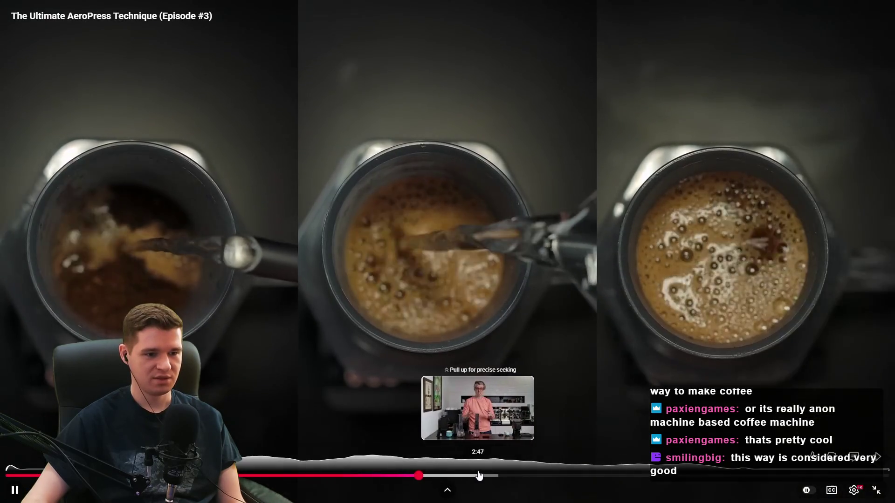
click(479, 476)
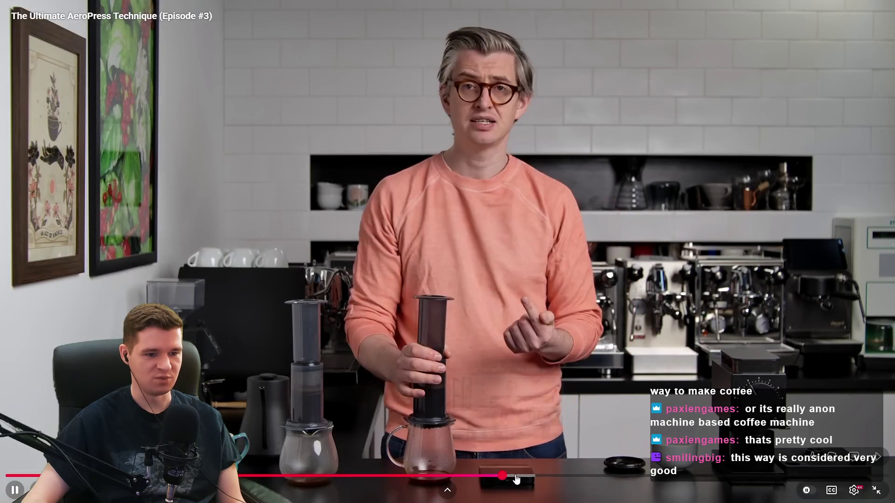
click(532, 476)
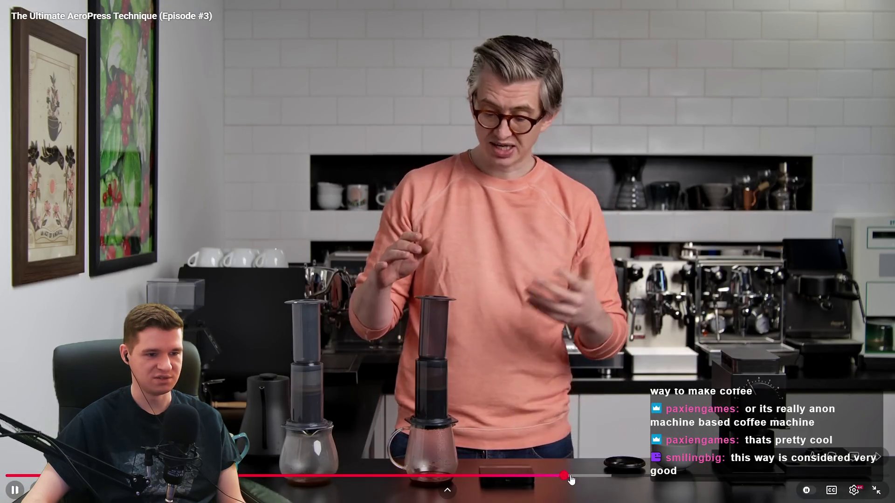
Step: Jump to around 3:42, leave full screen, and close the browser
click(577, 477)
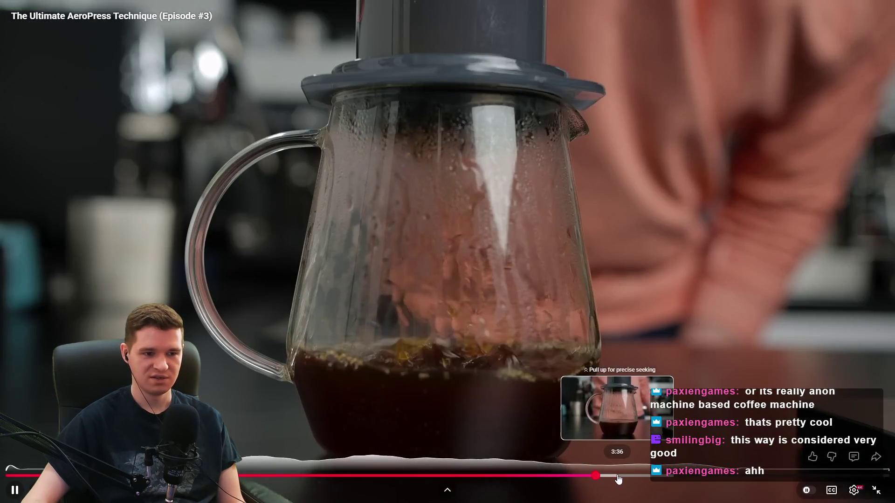
click(634, 476)
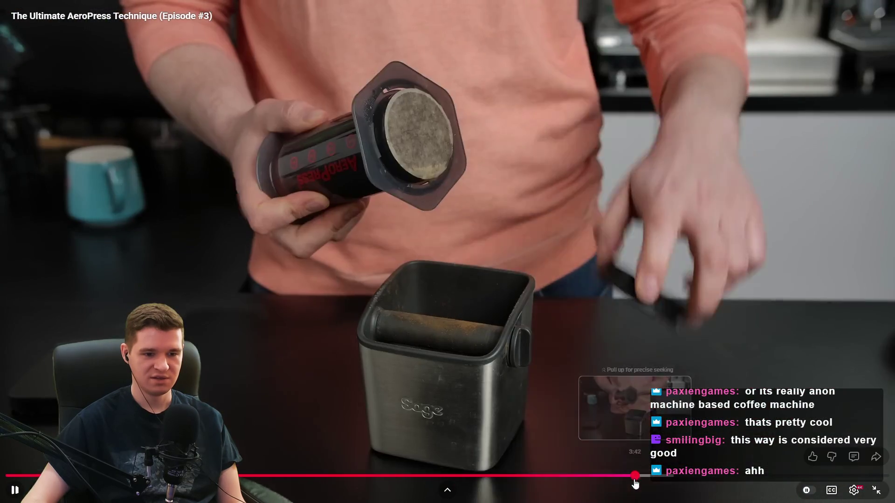
drag(635, 481, 627, 476)
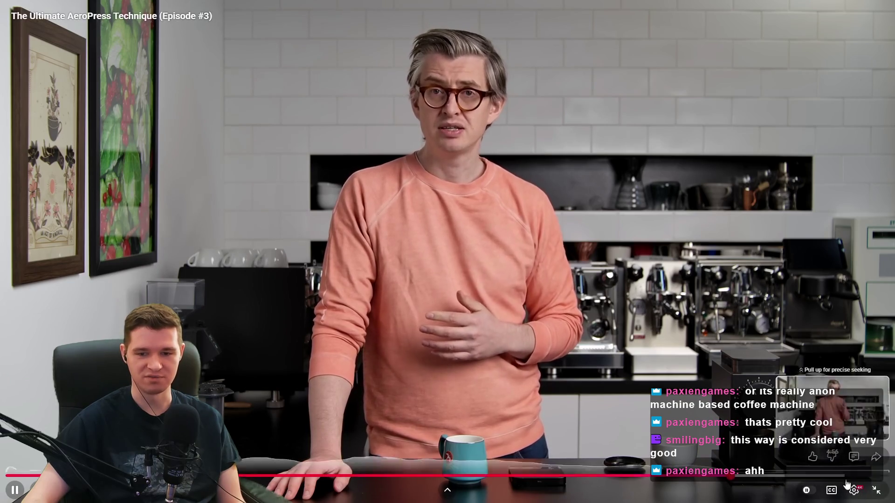
double_click(511, 247)
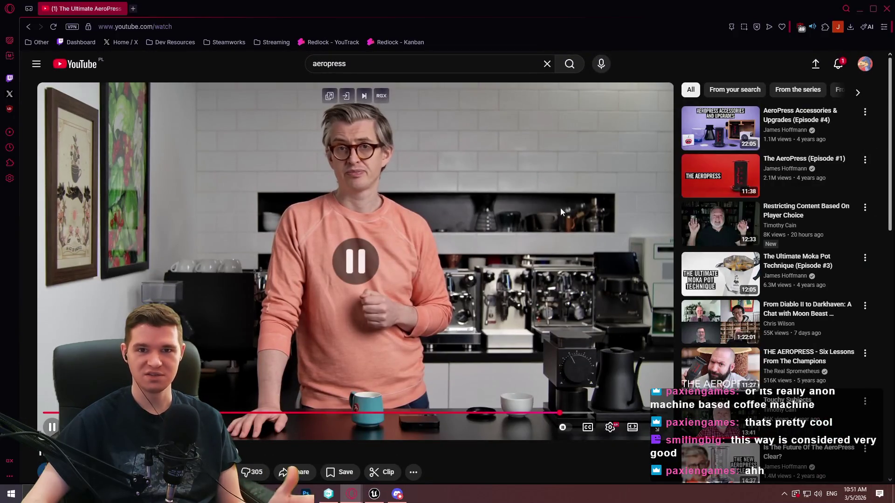
click(886, 9)
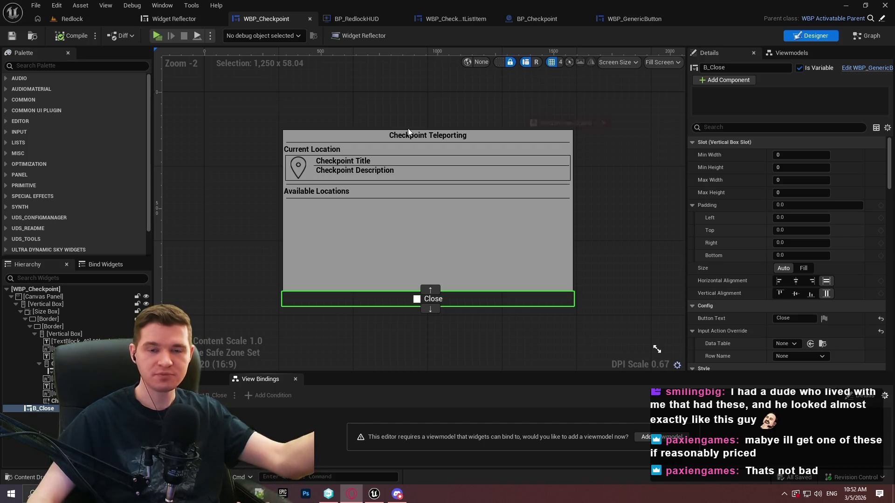
Step: Bring up Amazon in Opera, dismiss the Deliver to Poland popup, and select the search box
key(alt+Tab)
click(194, 116)
click(215, 65)
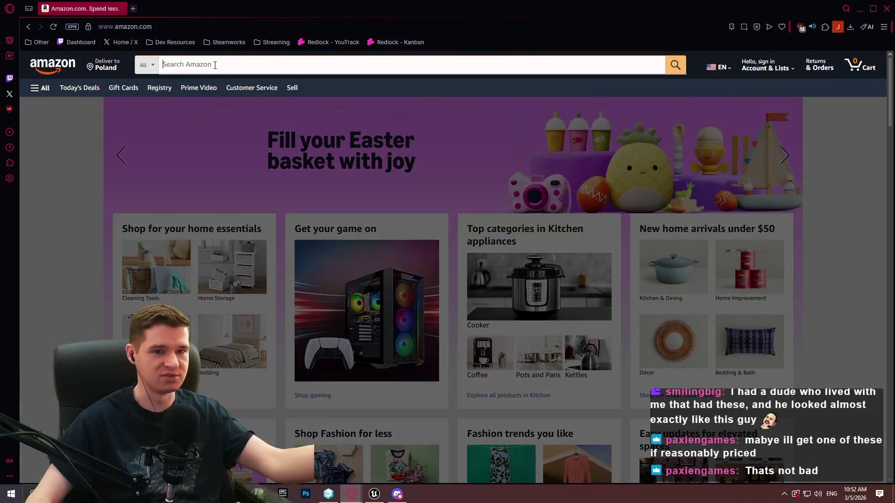
Step: Search Amazon for 'aeropress' and glance over the results
text(aeropress)
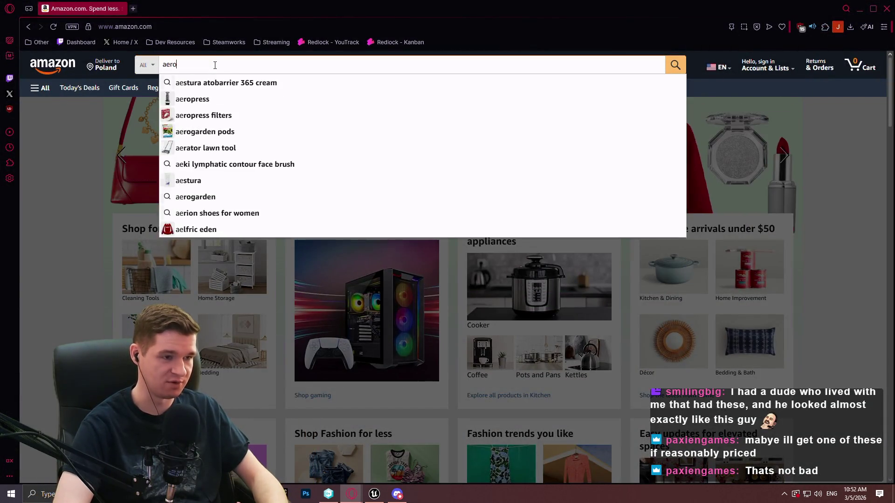
key(Return)
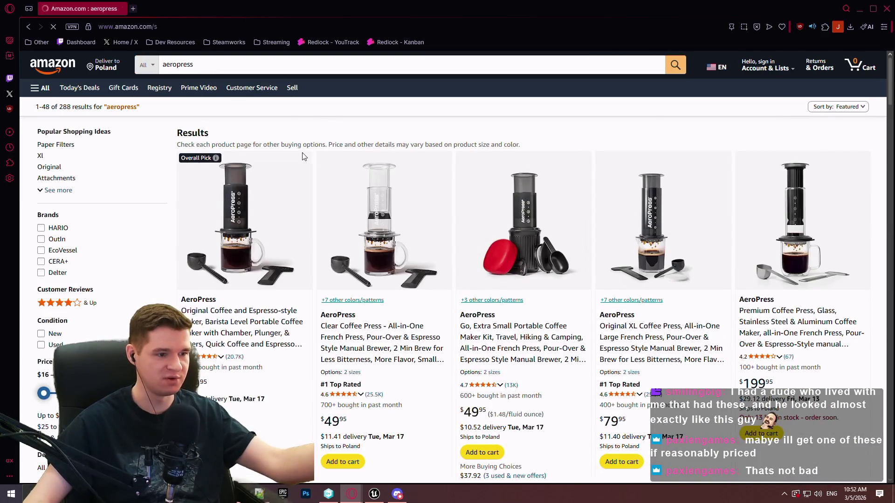
scroll(237, 289, down, 3)
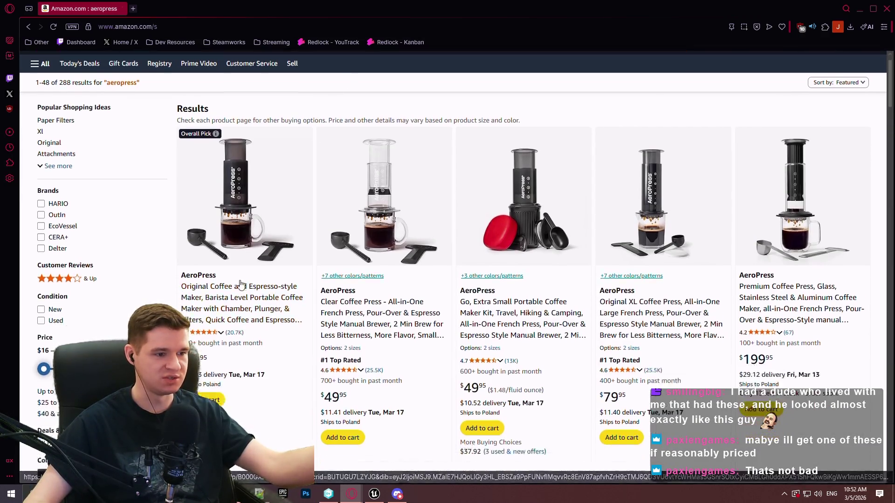
scroll(244, 222, up, 3)
Step: Replace the query with 'chestnut c3s pro', browse the Timemore results, then start typing 'aeropress' again
click(307, 66)
click(219, 64)
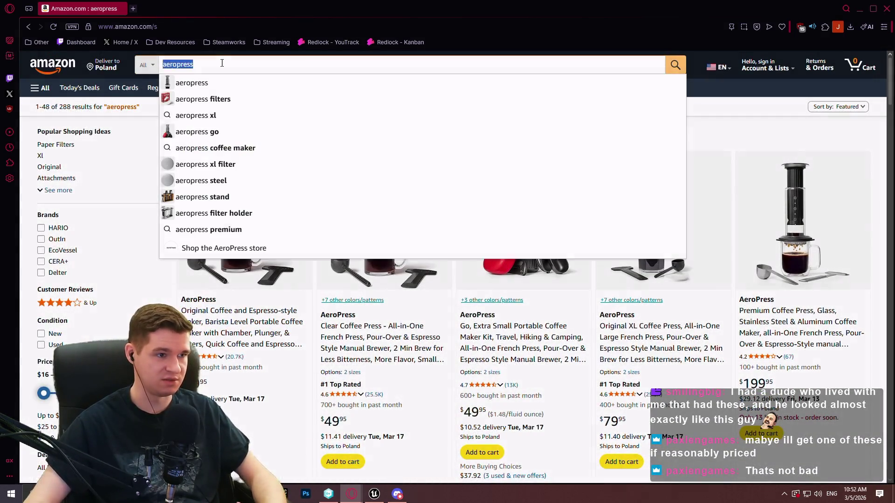
text(chestnut c)
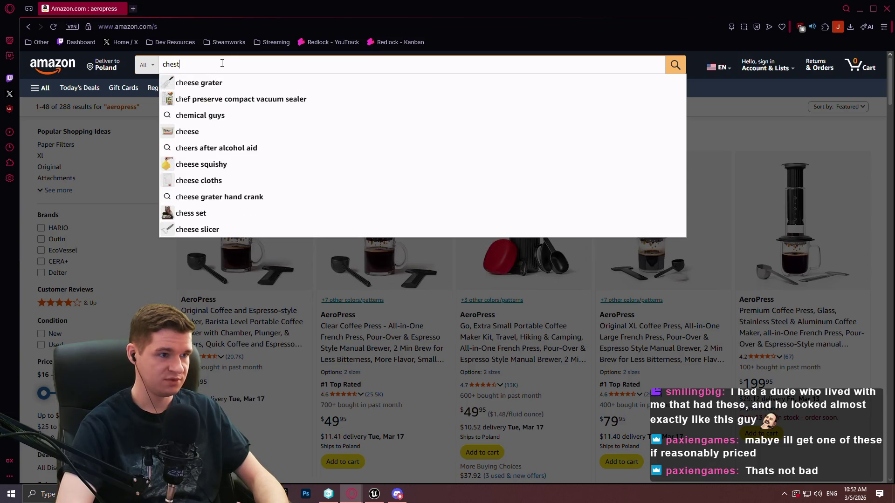
text(3s pro)
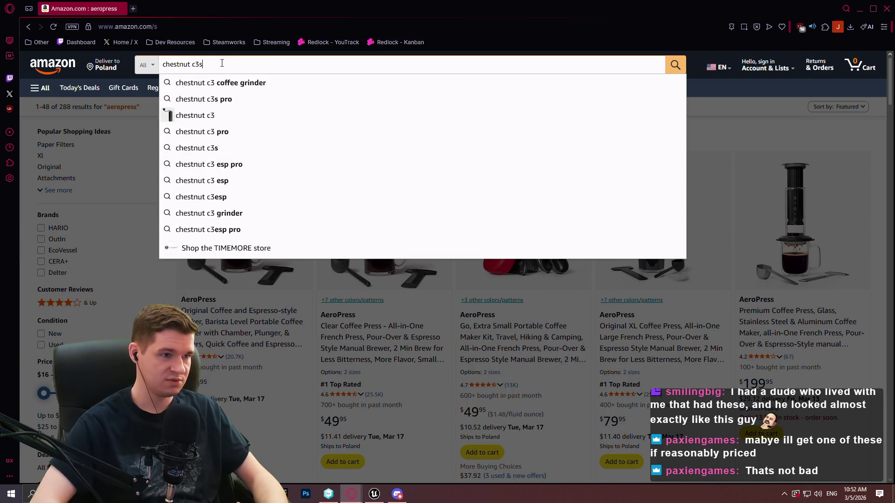
key(Return)
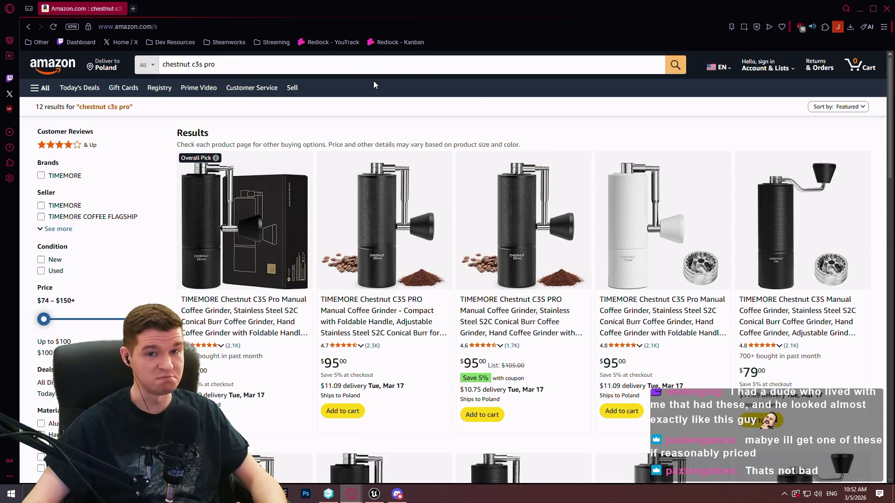
scroll(605, 154, down, 2)
scroll(559, 149, up, 2)
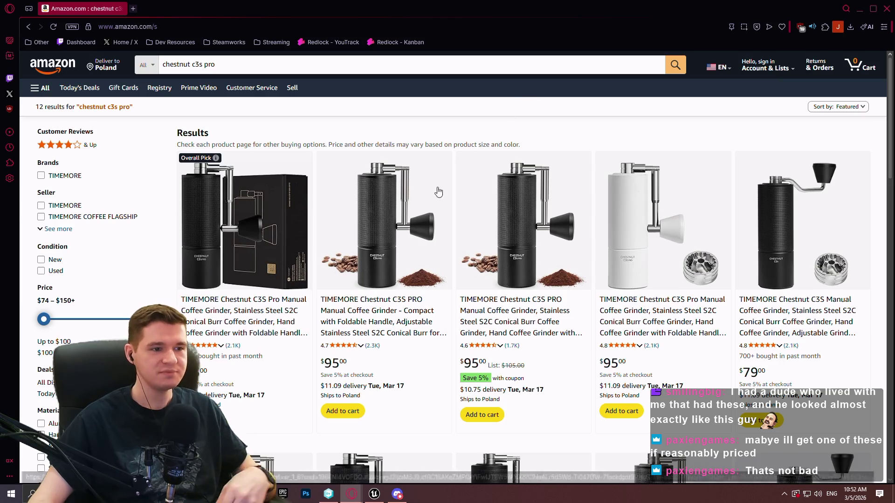
click(257, 65)
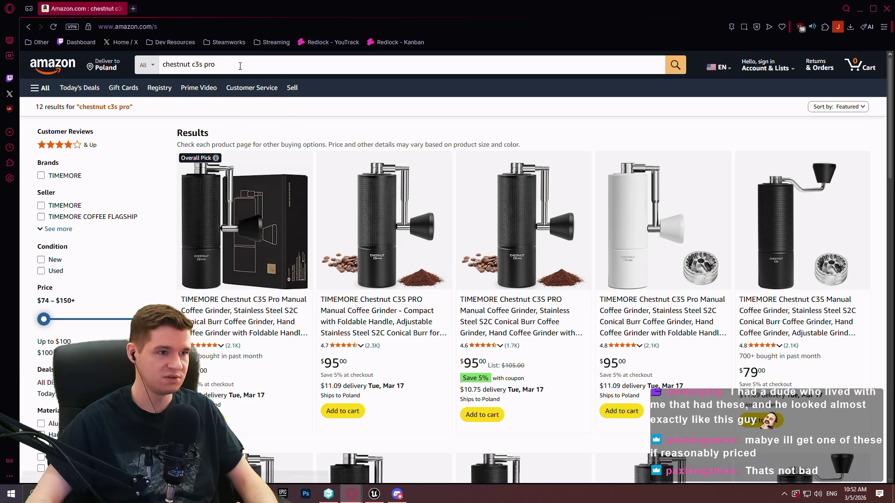
text(aer)
text(opress)
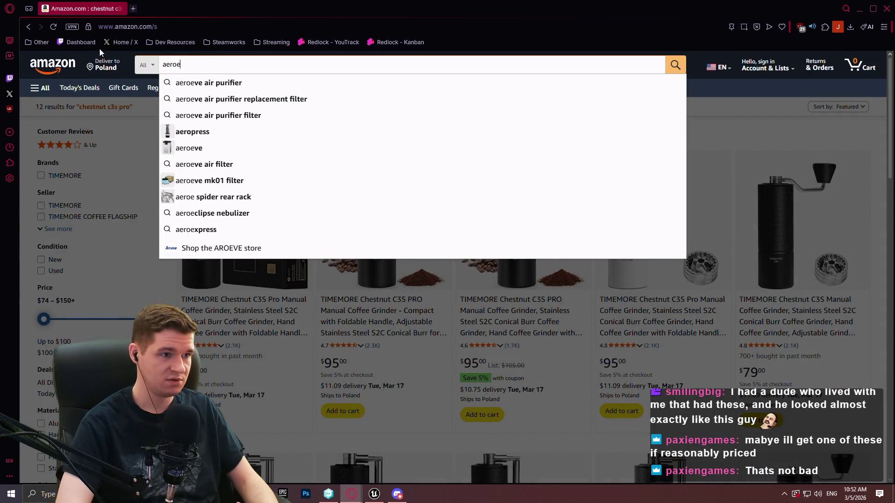
Step: Run the 'aeropress filters' suggestion and scan the paper filter results
key(Down)
key(Down)
key(Return)
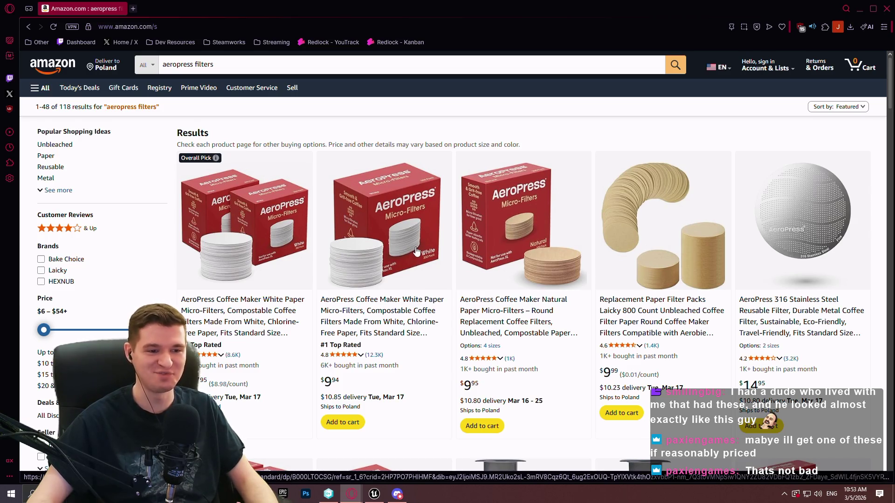
scroll(416, 252, down, 4)
scroll(416, 252, up, 4)
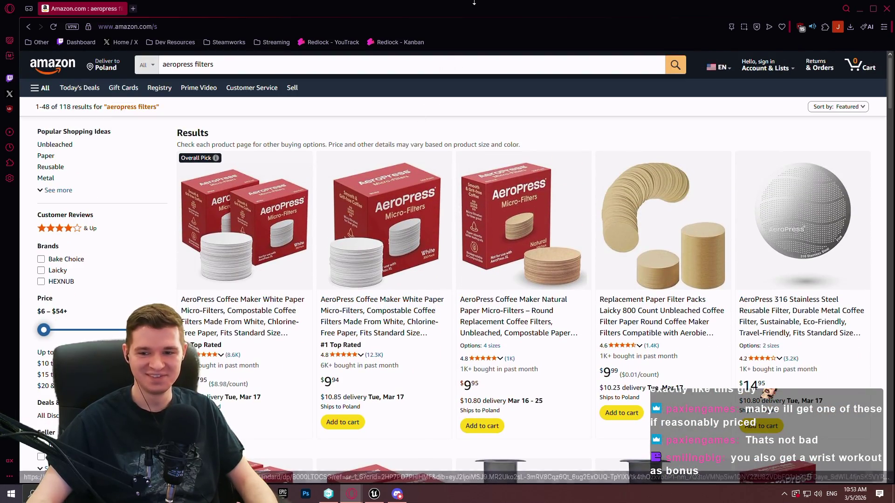
Step: Reselect the 'aeropress filters' query, dismissing the suggestion lists, ready to replace it
click(279, 70)
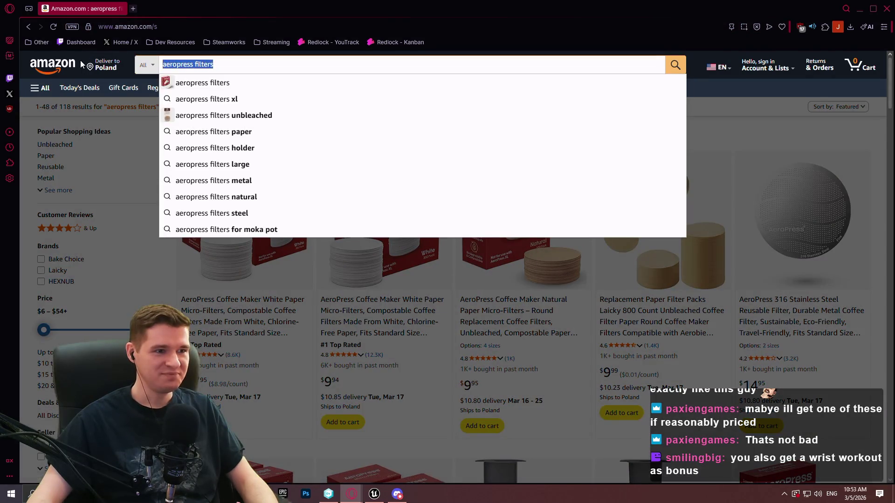
click(627, 111)
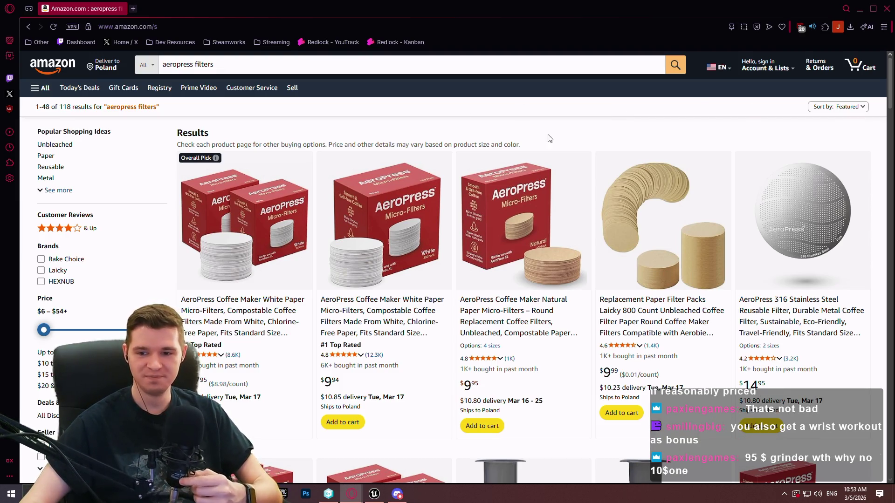
click(356, 73)
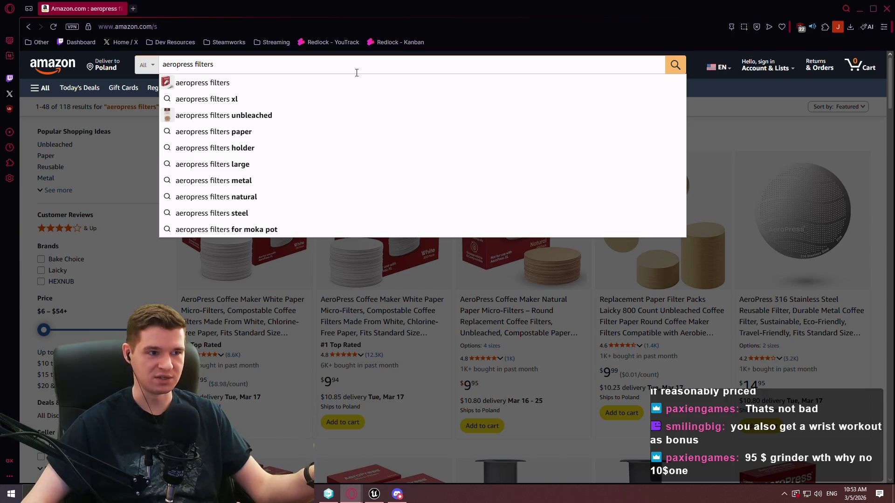
key(Escape)
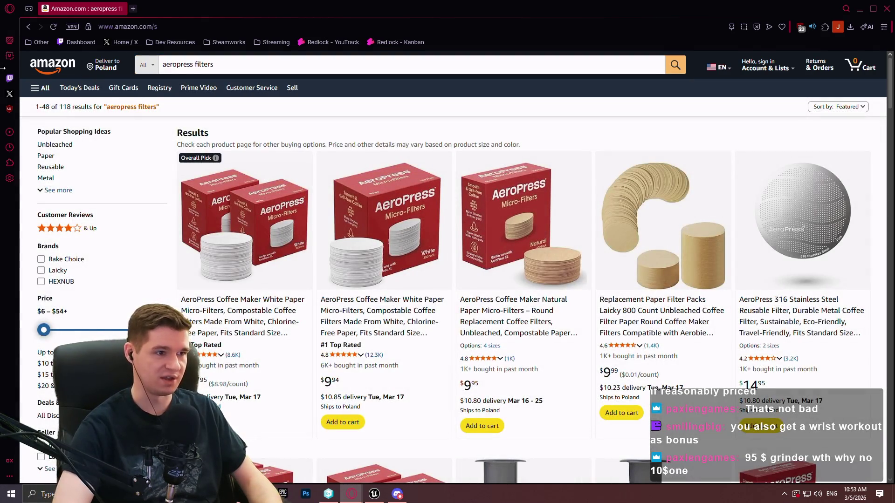
click(240, 68)
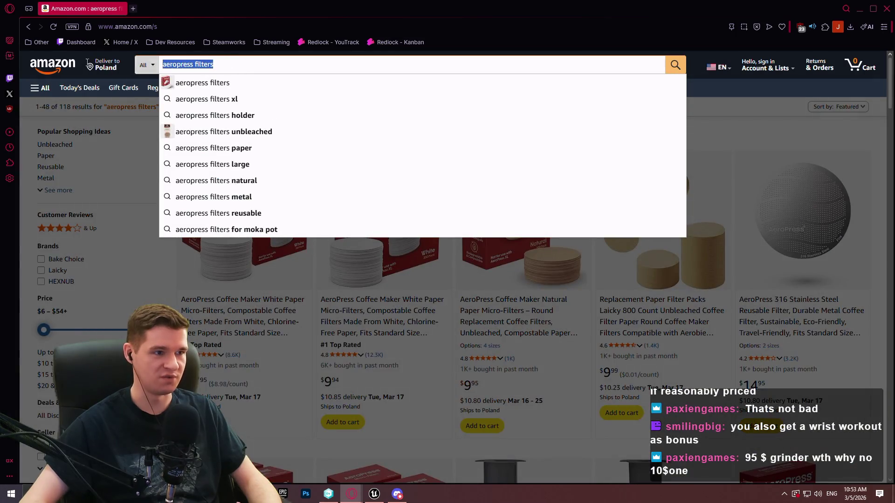
key(Escape)
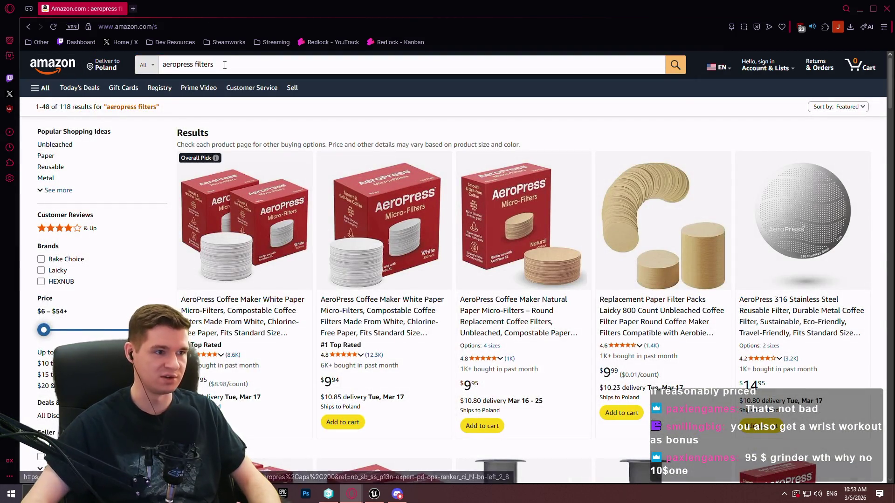
click(230, 63)
Step: Search Amazon for 'coffee machine' and scroll the results
text(coffe)
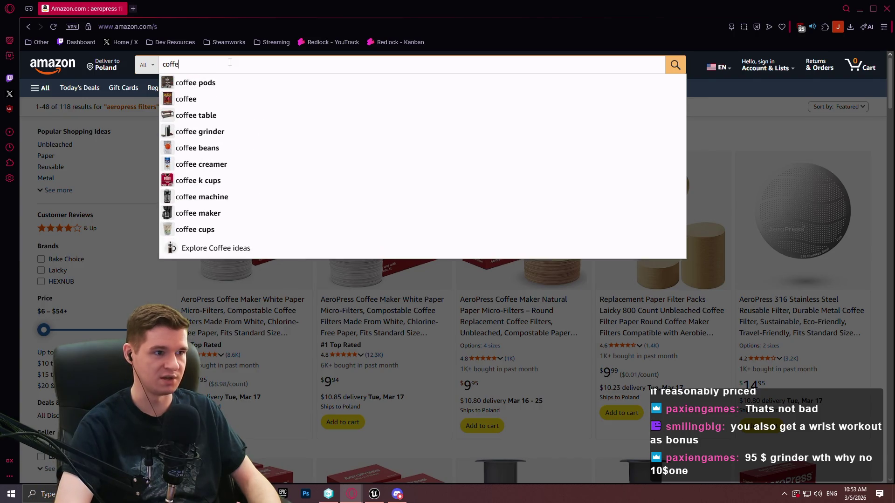
text(e machine)
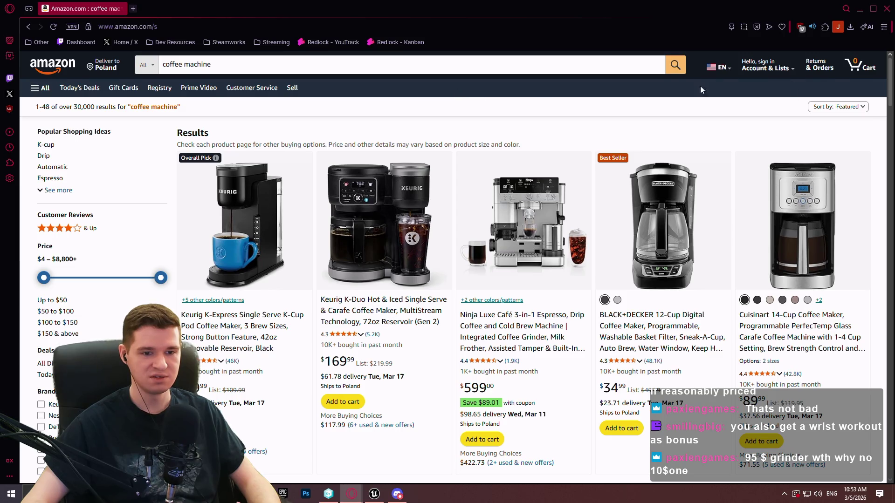
scroll(681, 89, down, 2)
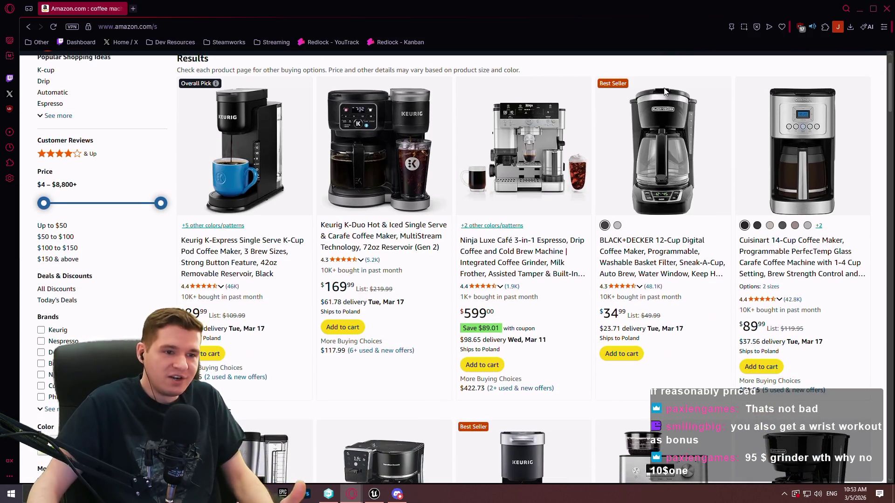
scroll(246, 88, up, 2)
Step: Change the query to 'coffee grinder', browse the results, then close the browser
click(208, 68)
double_click(208, 68)
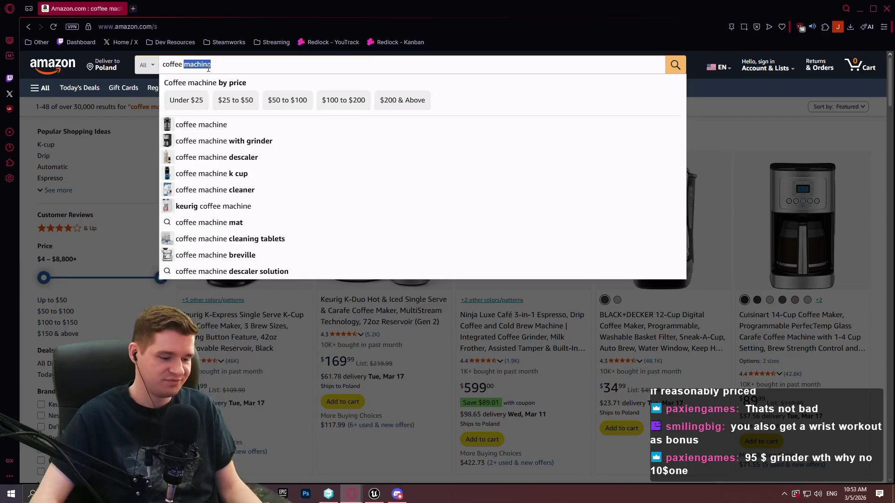
text(grinder)
key(Return)
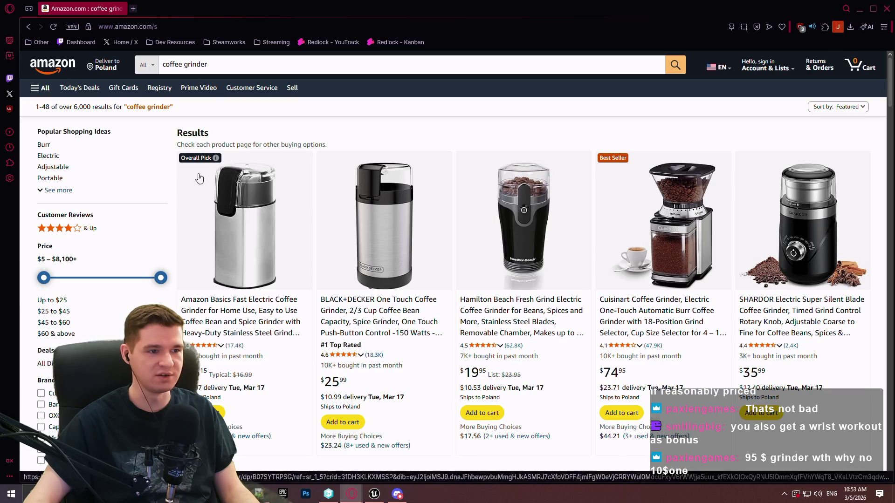
scroll(516, 216, down, 3)
scroll(516, 216, down, 4)
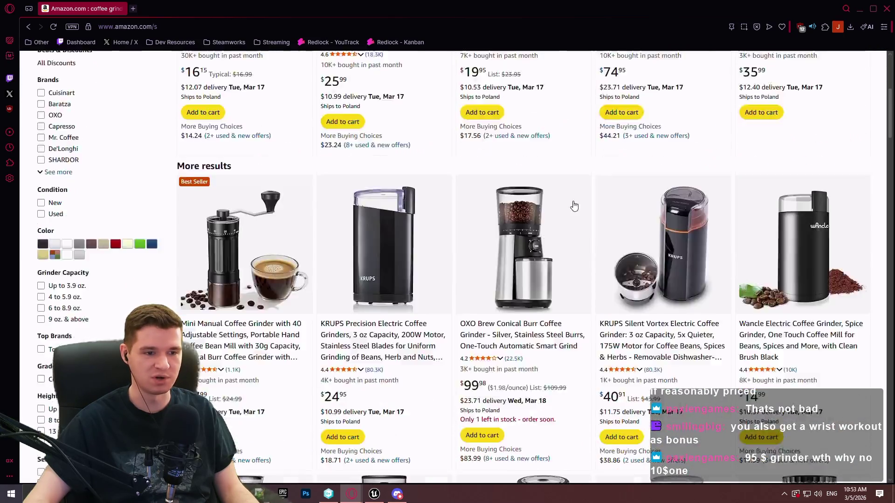
scroll(466, 154, down, 5)
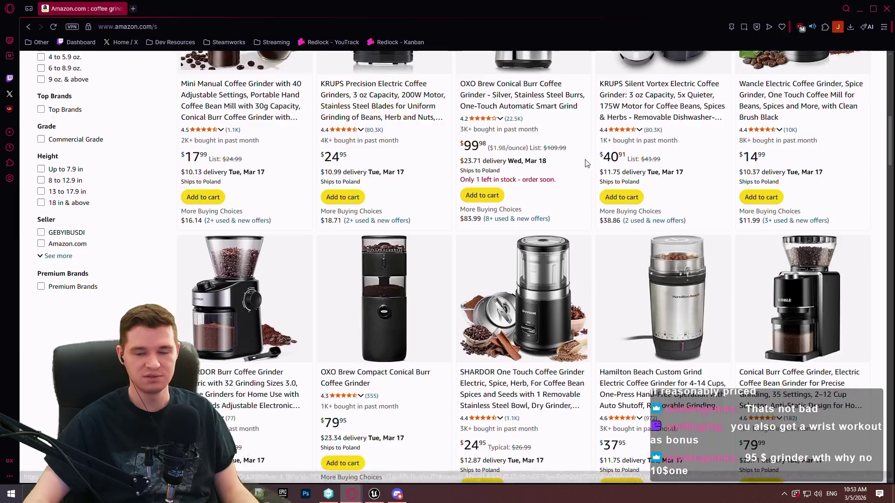
scroll(577, 163, up, 2)
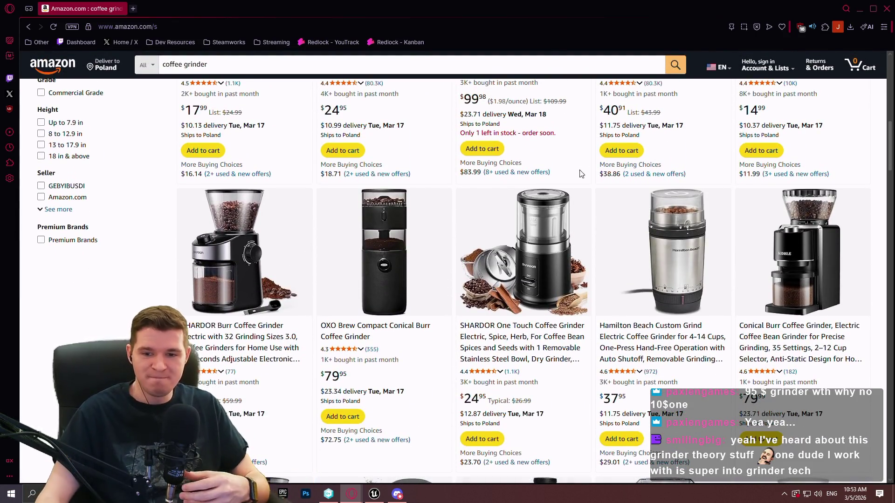
scroll(579, 168, up, 8)
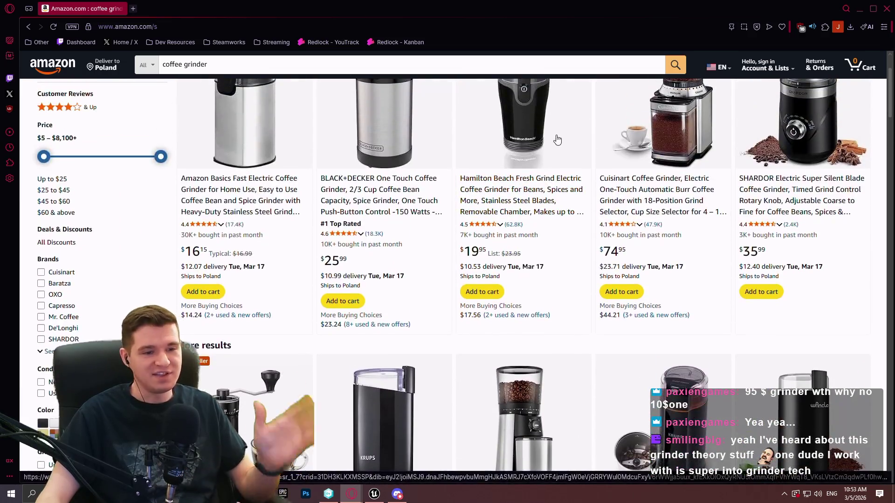
scroll(562, 133, up, 2)
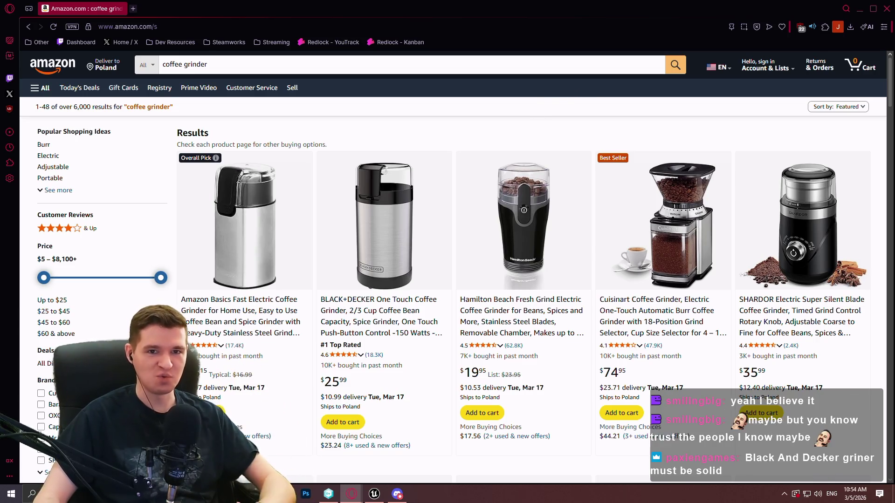
click(886, 9)
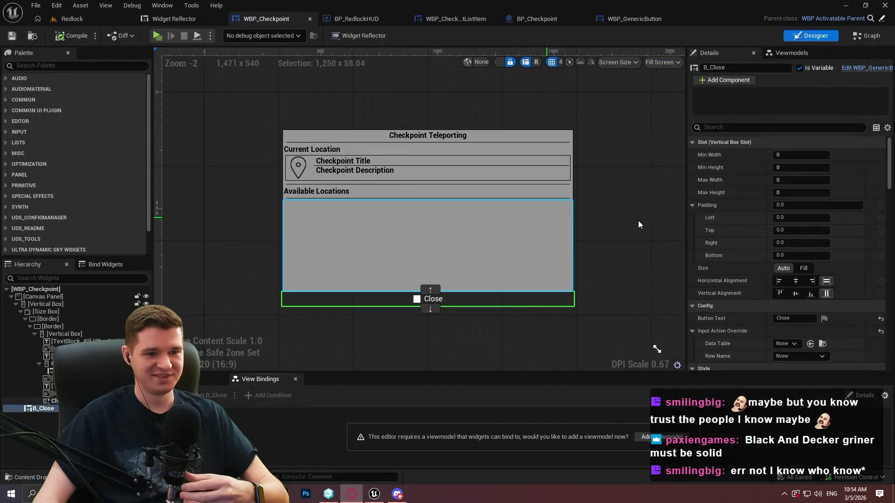
click(632, 223)
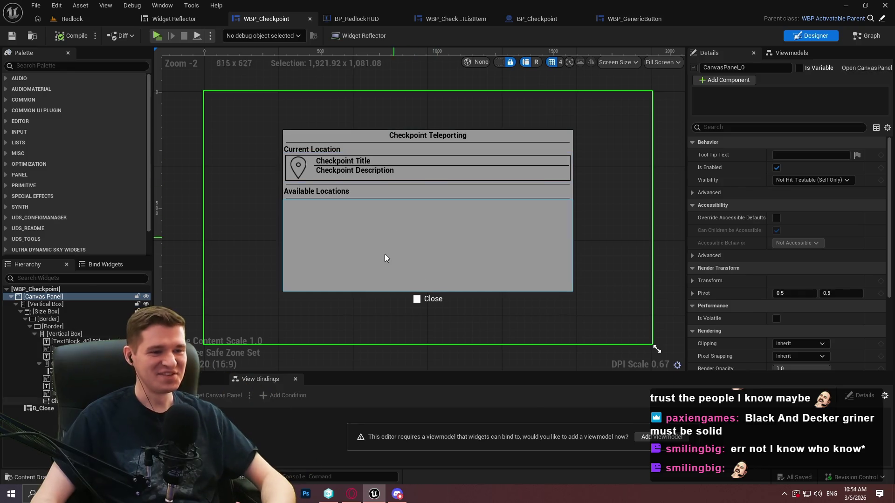
scroll(388, 243, up, 2)
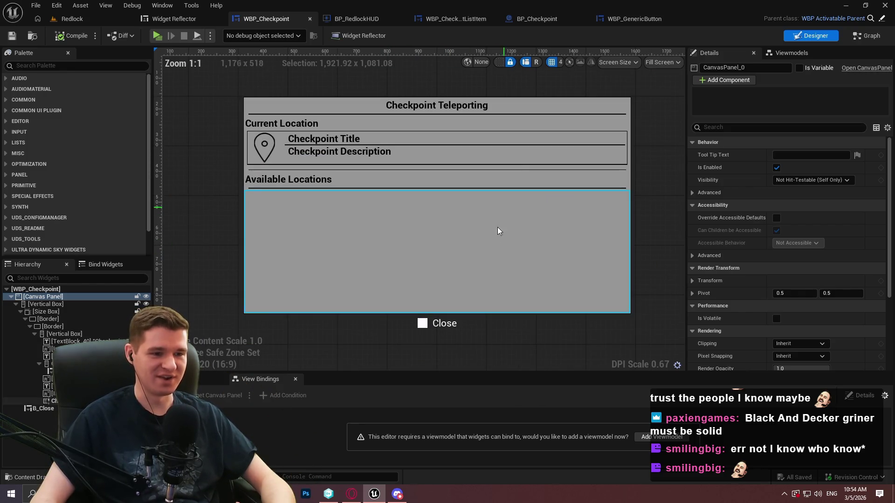
scroll(500, 220, down, 3)
click(612, 360)
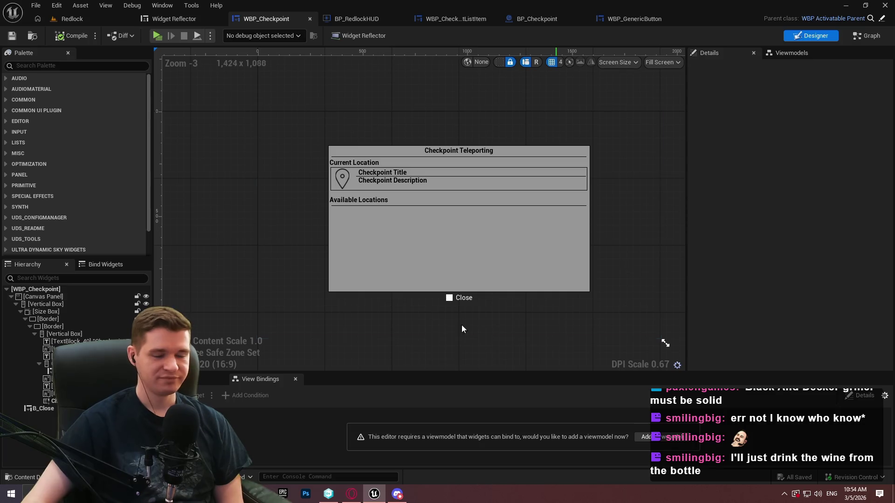
click(447, 273)
scroll(424, 210, up, 1)
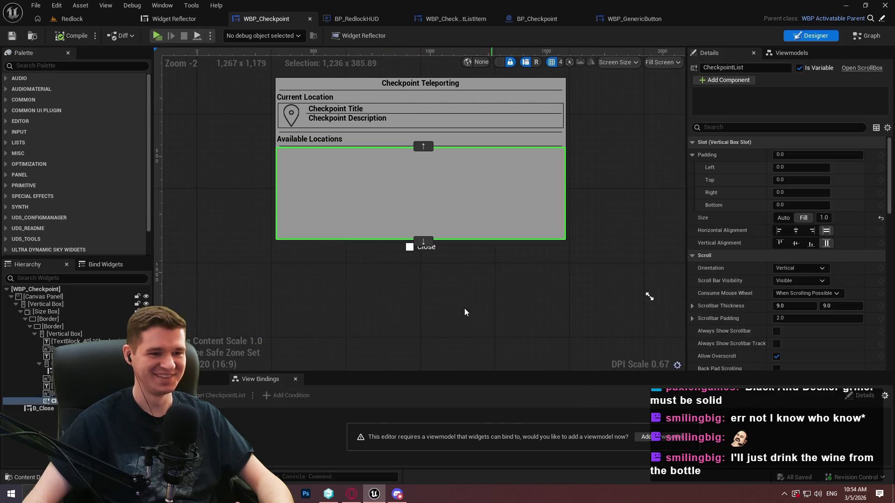
click(447, 322)
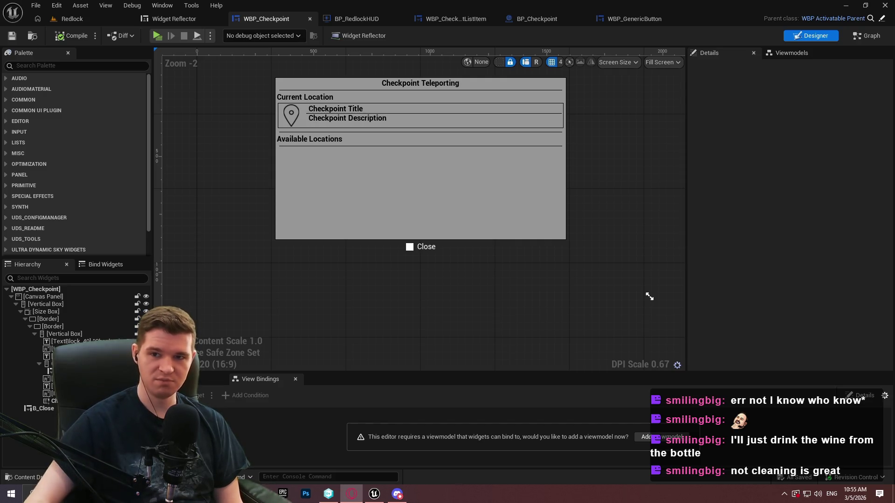
key(alt+Tab)
Step: Show 'wino grzane' image results and preview the Malina, Cappuccino and Zbójeckie bottles
click(195, 104)
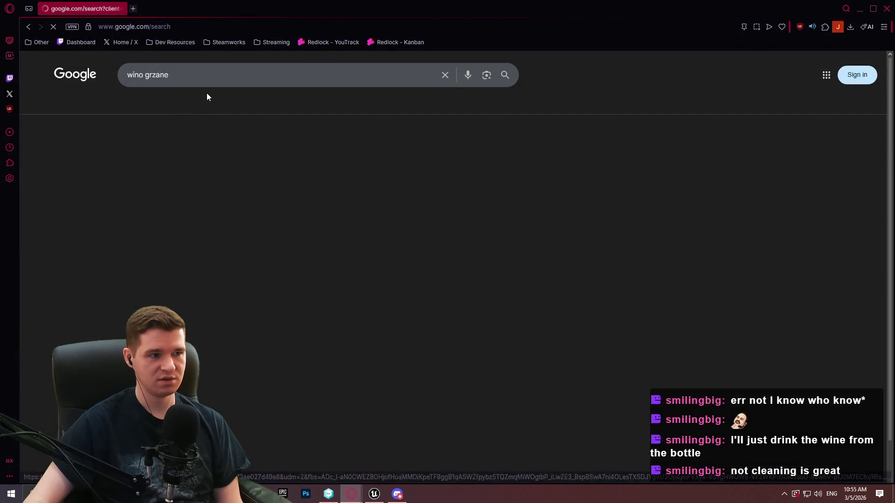
click(421, 209)
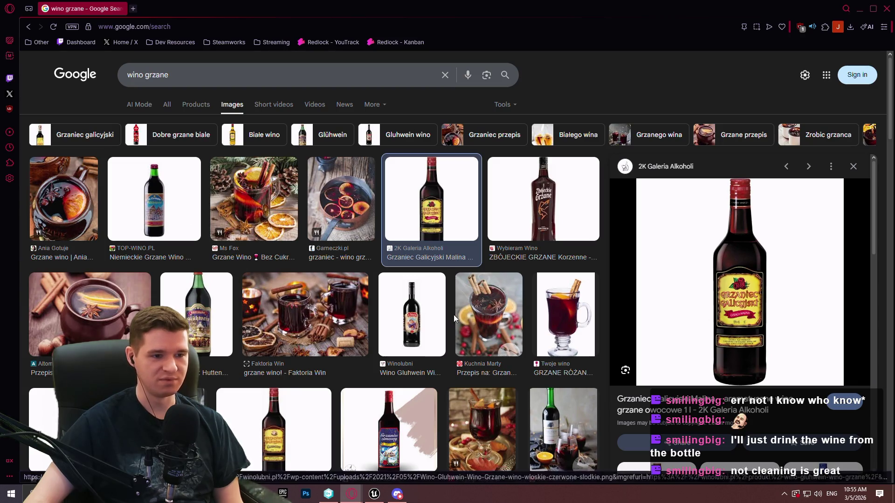
click(268, 429)
scroll(373, 303, down, 2)
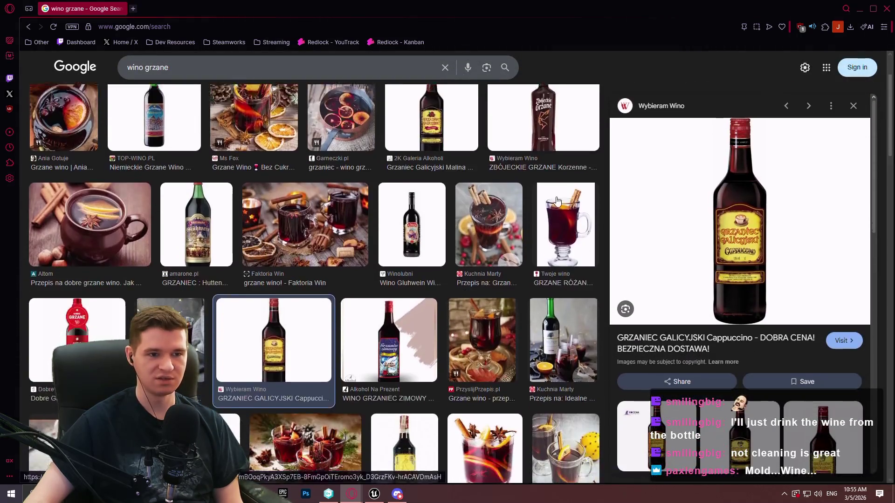
click(541, 117)
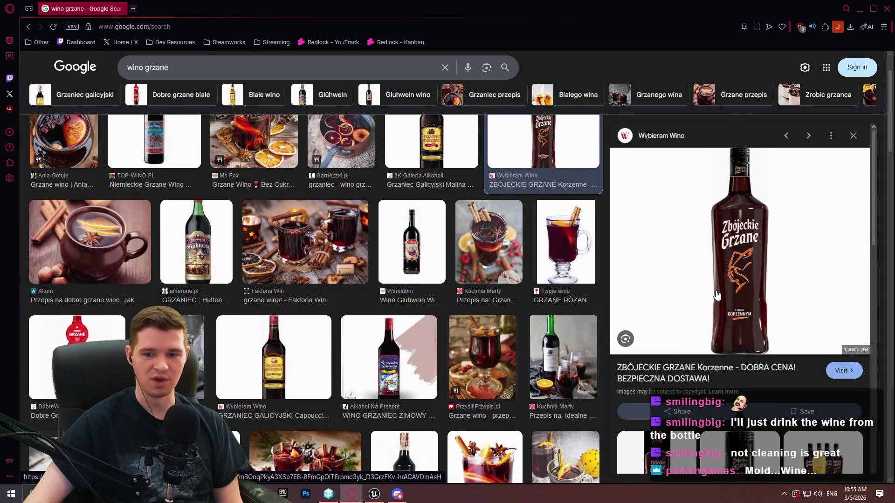
scroll(762, 259, down, 1)
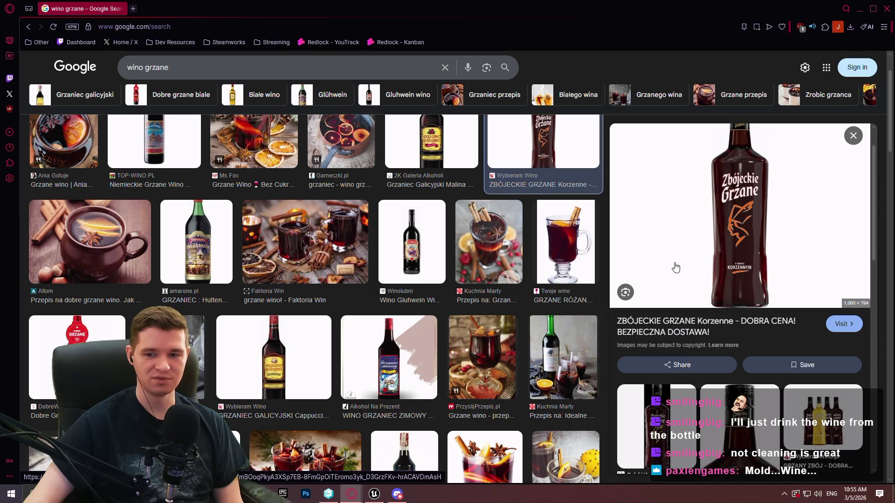
scroll(471, 264, down, 3)
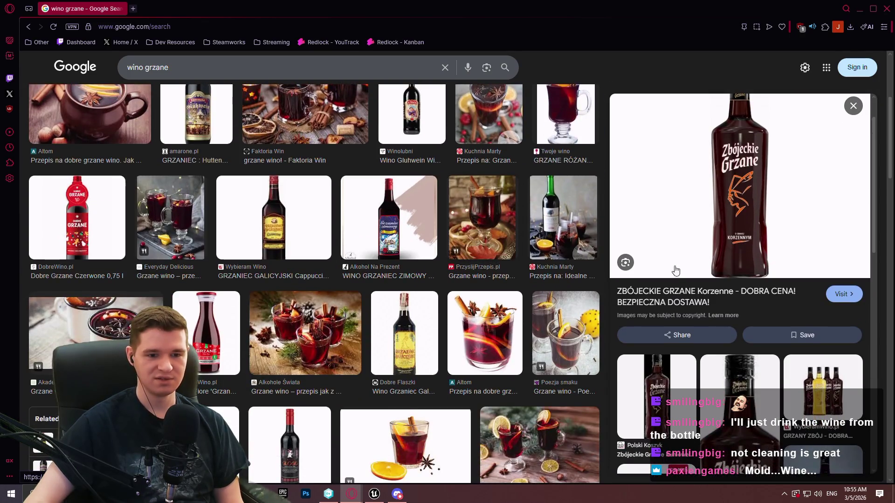
scroll(629, 268, down, 3)
scroll(629, 268, up, 4)
scroll(423, 258, up, 1)
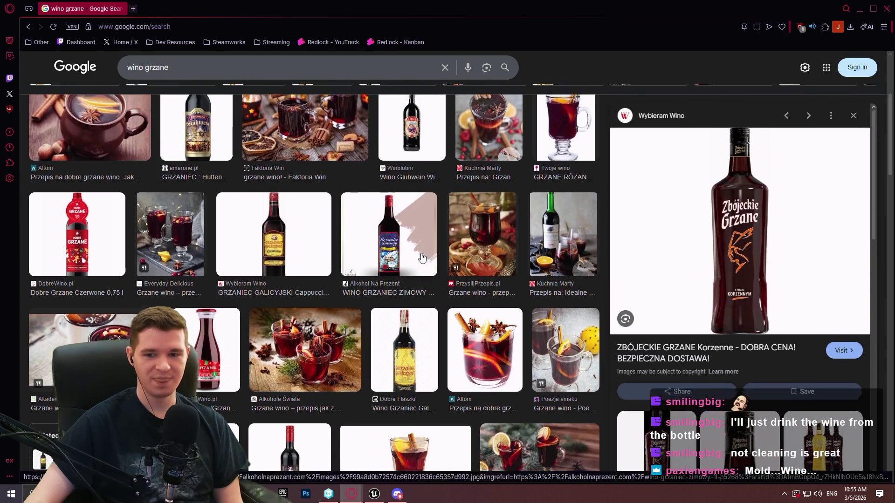
scroll(422, 259, up, 3)
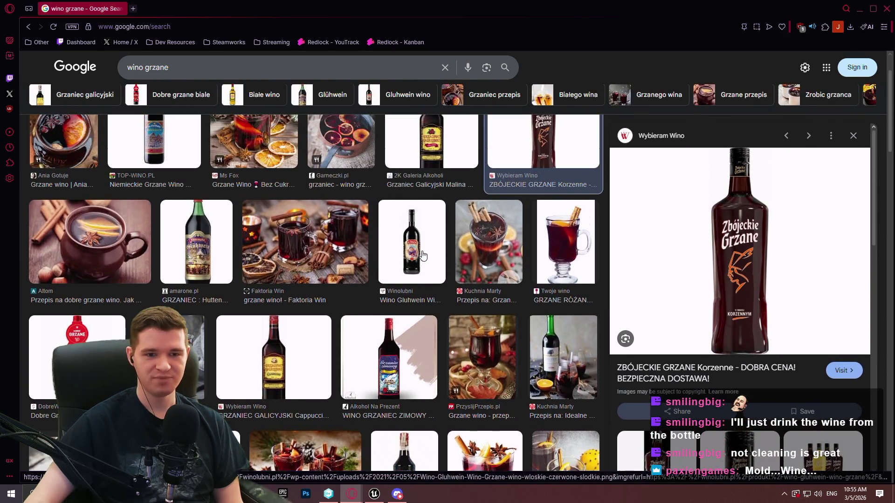
Step: Preview the Kuchnia Marty mulled wine glass, then the Zbójeckie Grzane bottle again
click(505, 251)
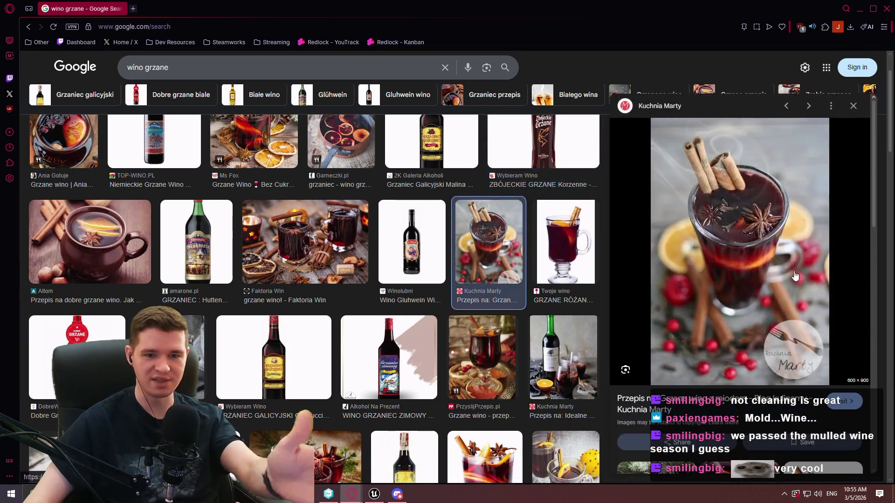
scroll(484, 251, up, 2)
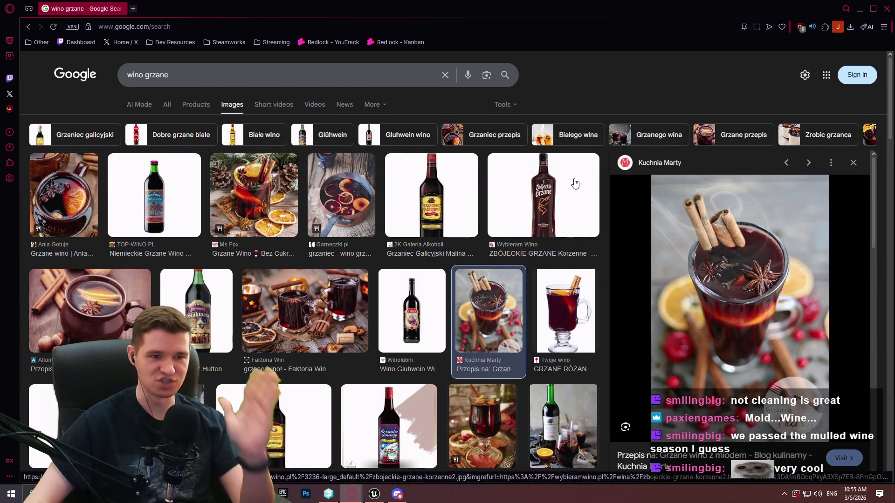
click(575, 182)
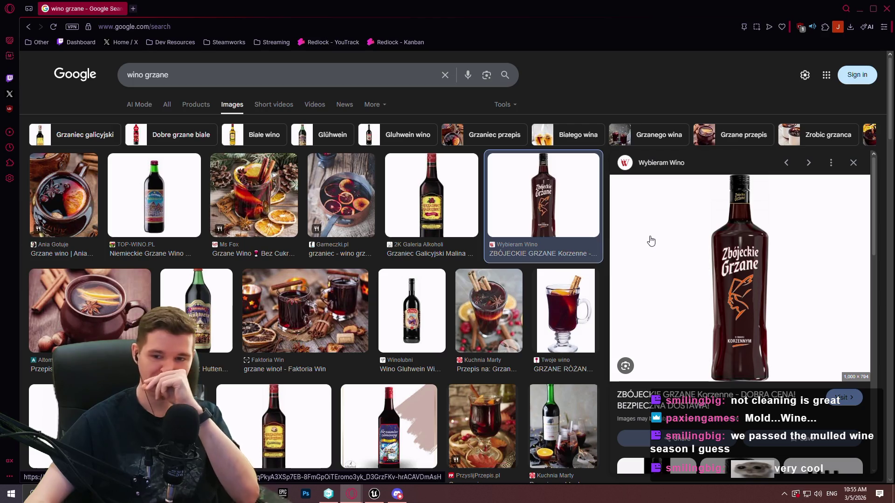
scroll(651, 240, down, 2)
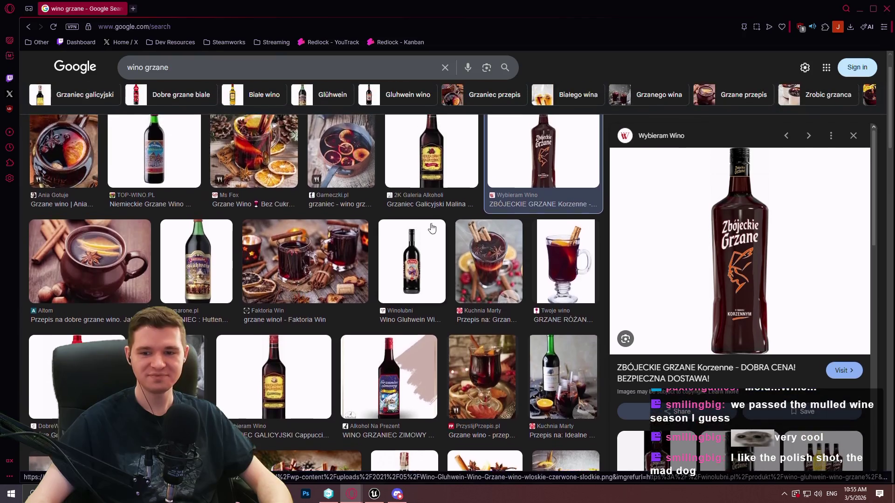
scroll(466, 196, up, 2)
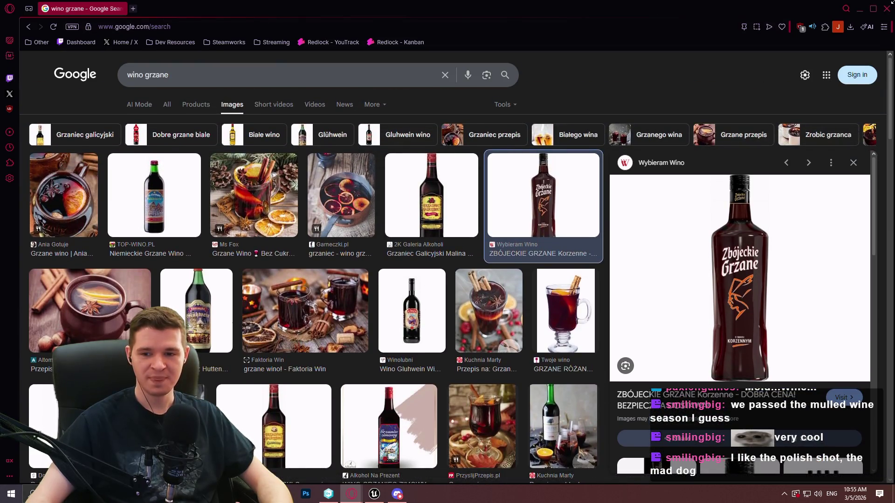
scroll(431, 240, down, 4)
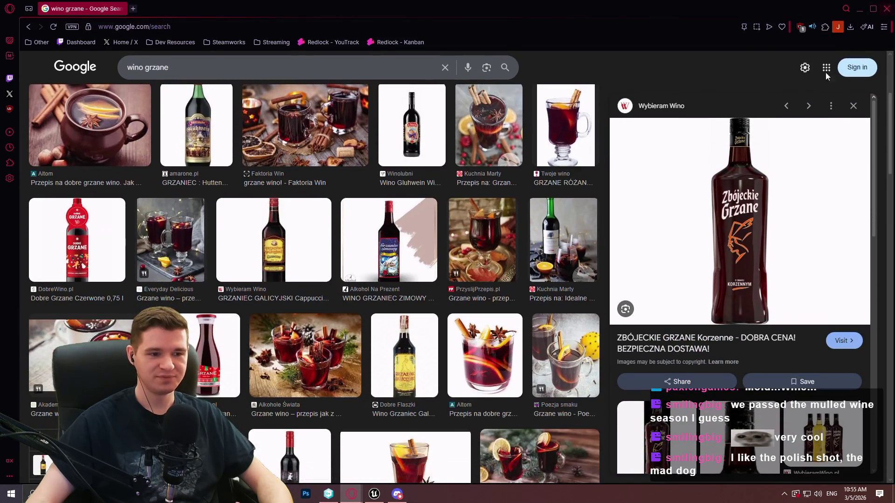
scroll(749, 279, down, 5)
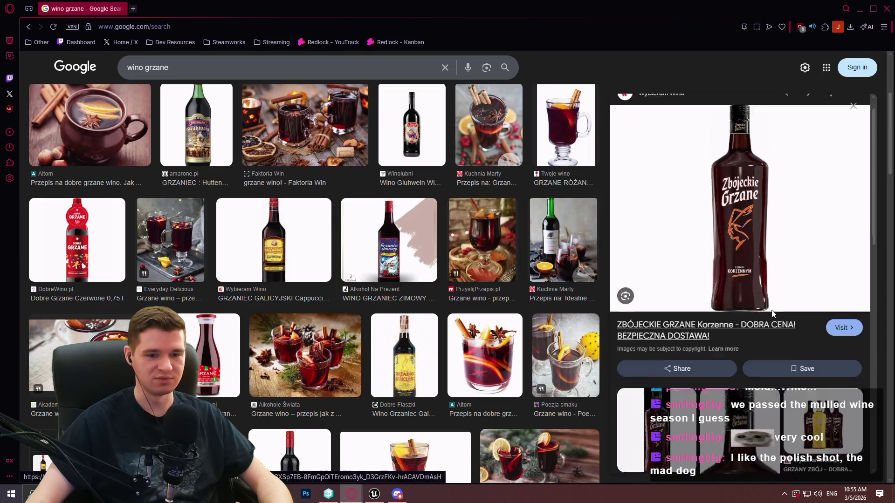
scroll(801, 243, down, 1)
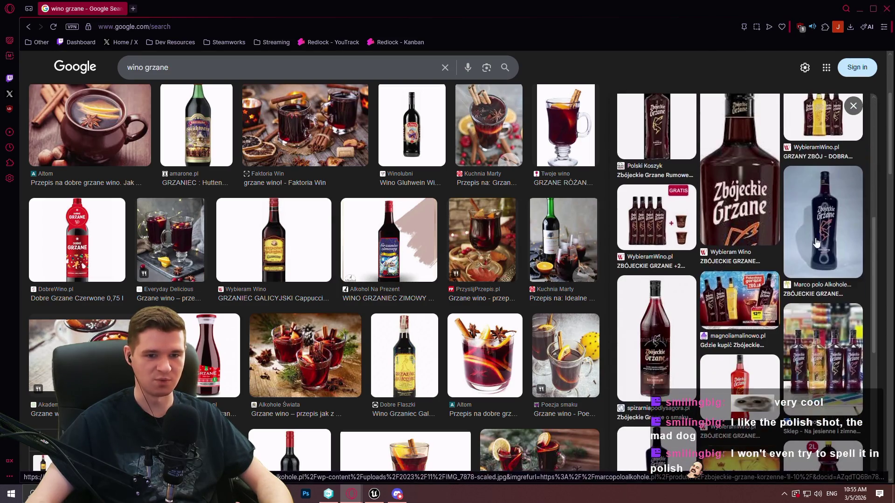
Step: Open Marco Polo and Zbójeckie images, re-preview Grzaniec Galicyjski Malina, then close the browser
click(813, 245)
scroll(727, 268, down, 5)
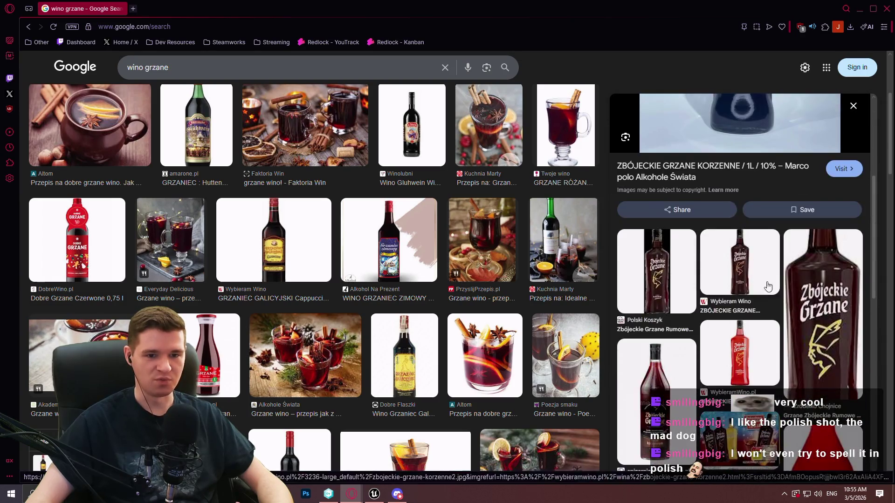
click(797, 289)
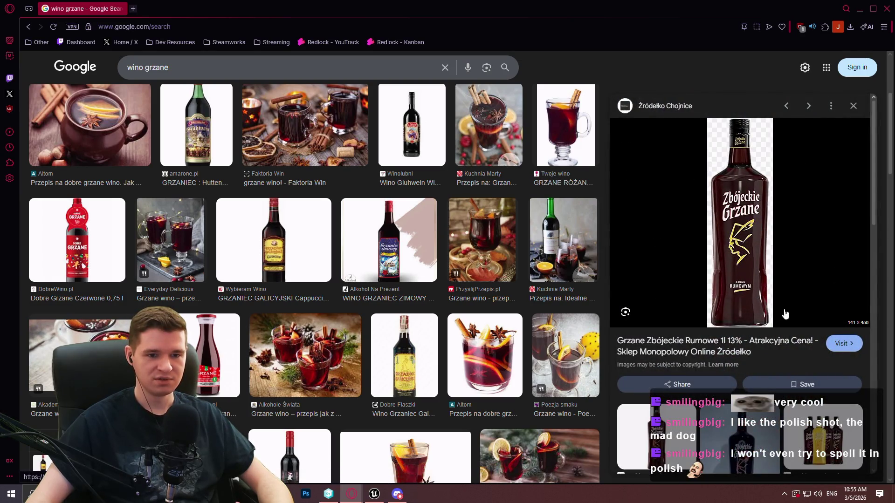
scroll(782, 303, down, 5)
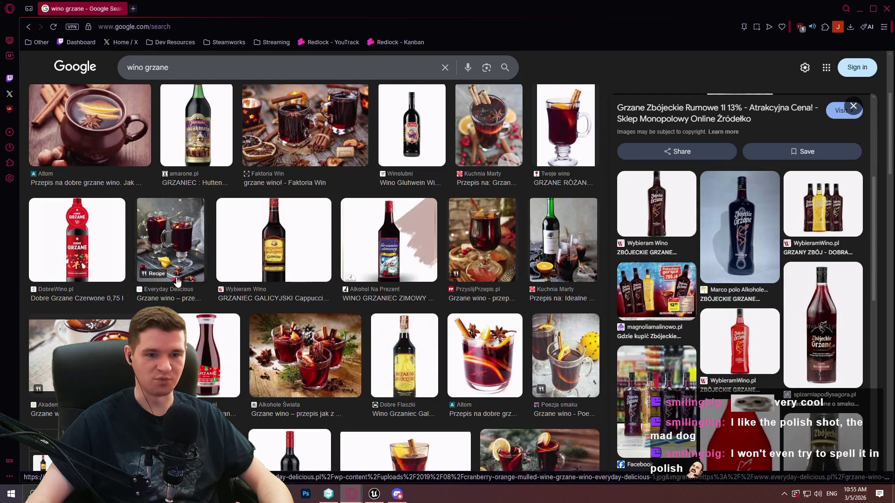
scroll(177, 280, down, 4)
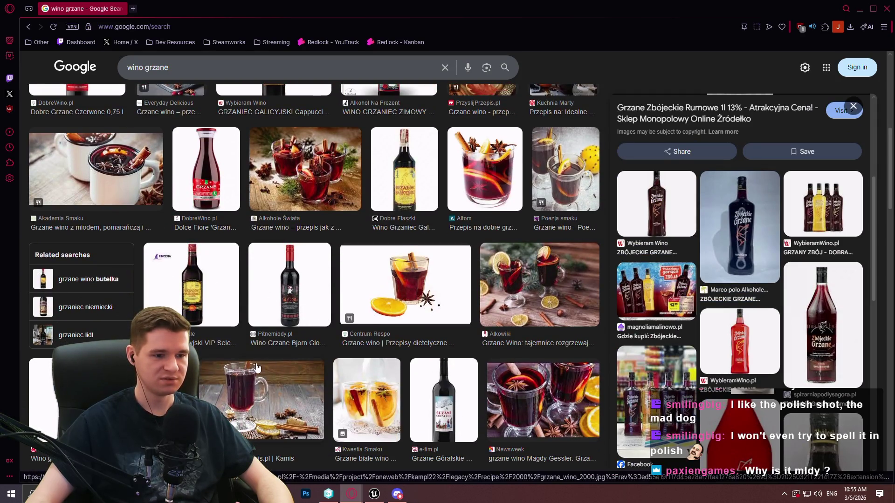
scroll(250, 370, up, 7)
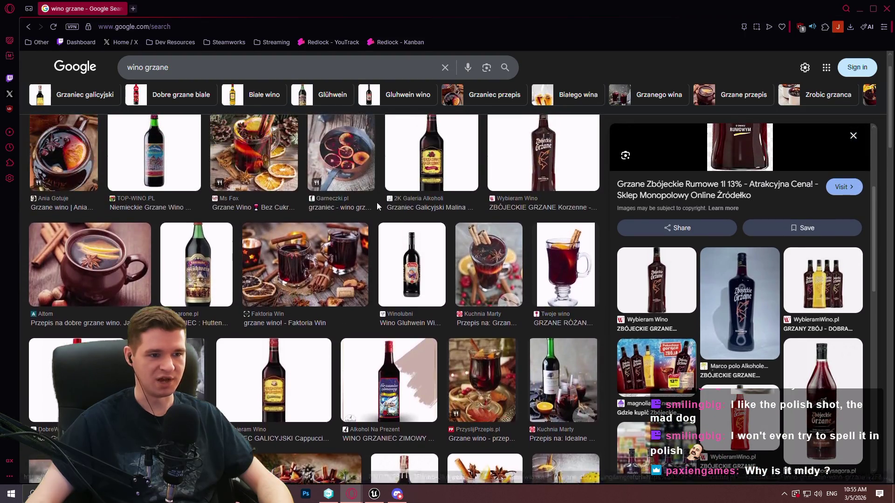
click(423, 209)
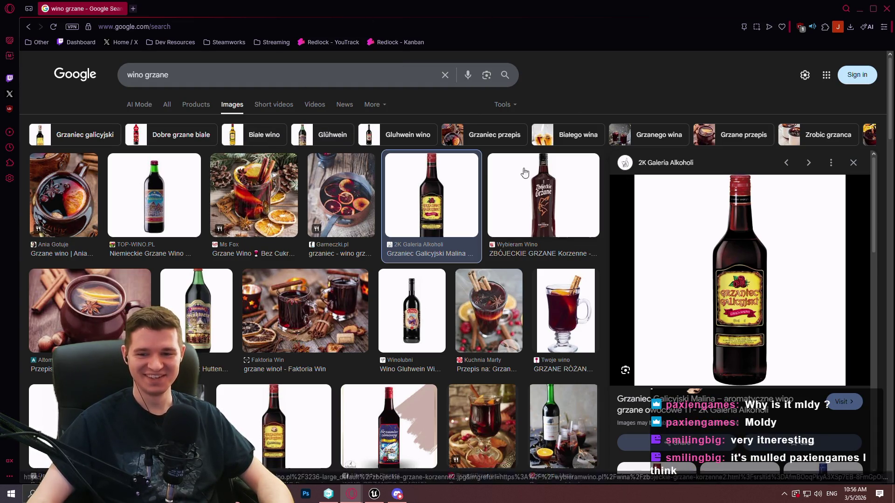
click(884, 9)
click(422, 244)
scroll(422, 245, up, 2)
scroll(741, 254, down, 3)
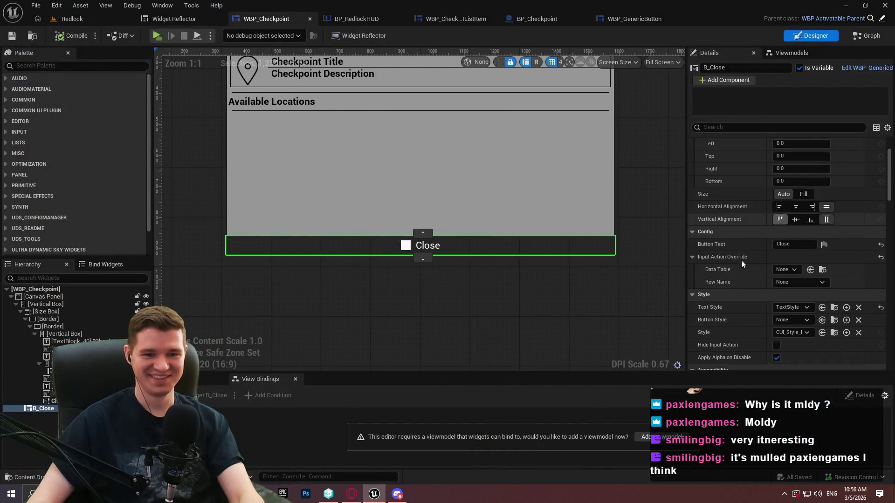
scroll(884, 182, down, 6)
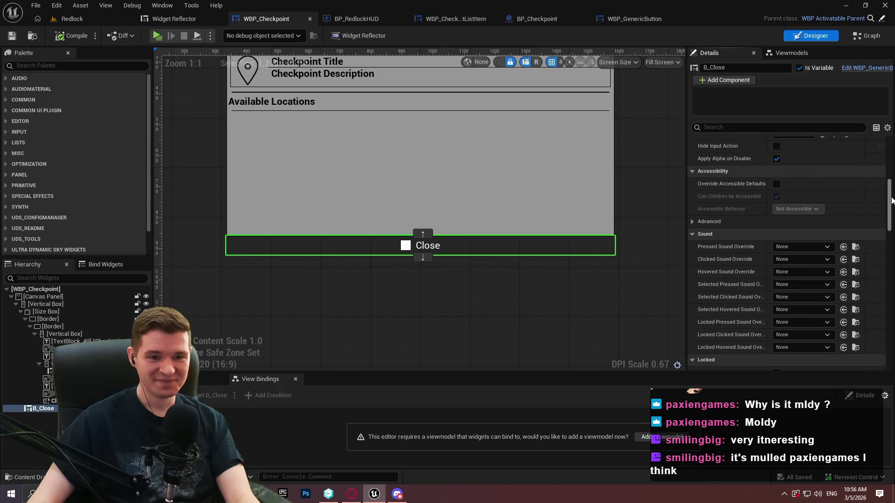
scroll(893, 189, up, 1)
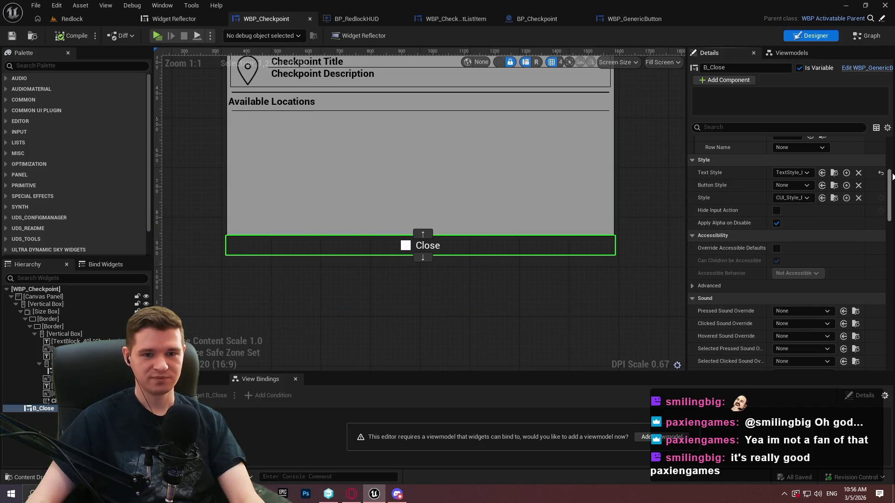
scroll(892, 183, down, 2)
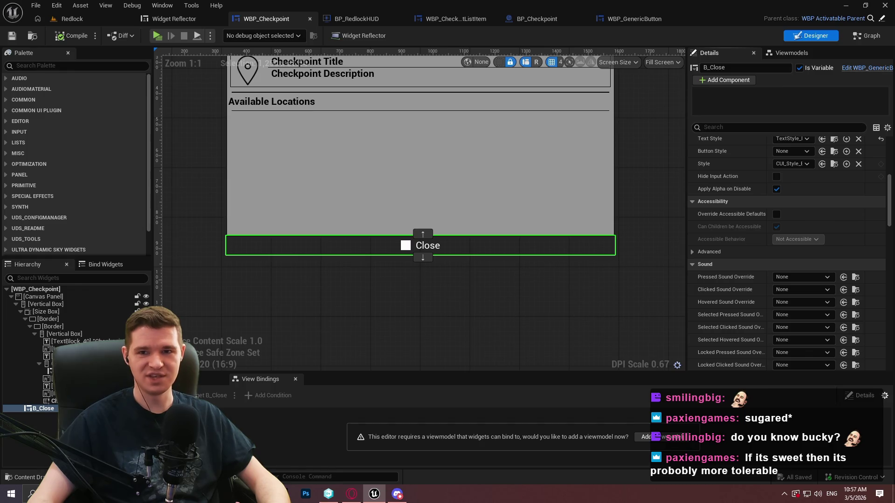
Step: In the browser, search Google for 'white desert wine' instead of 'french desert'
click(351, 494)
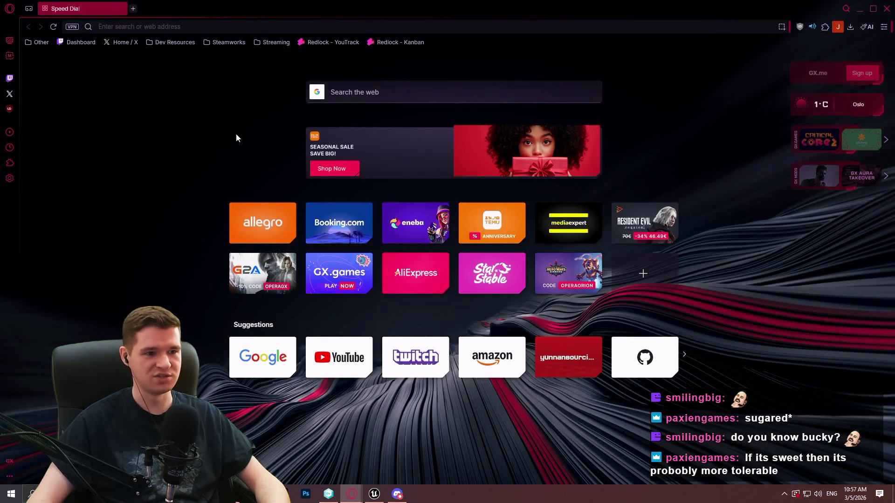
text(french desert)
key(ctrl+a)
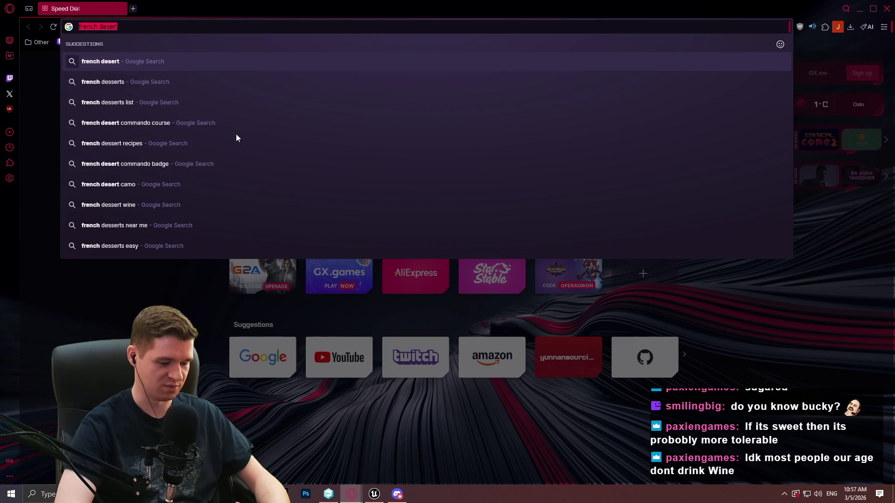
text(white desert wine)
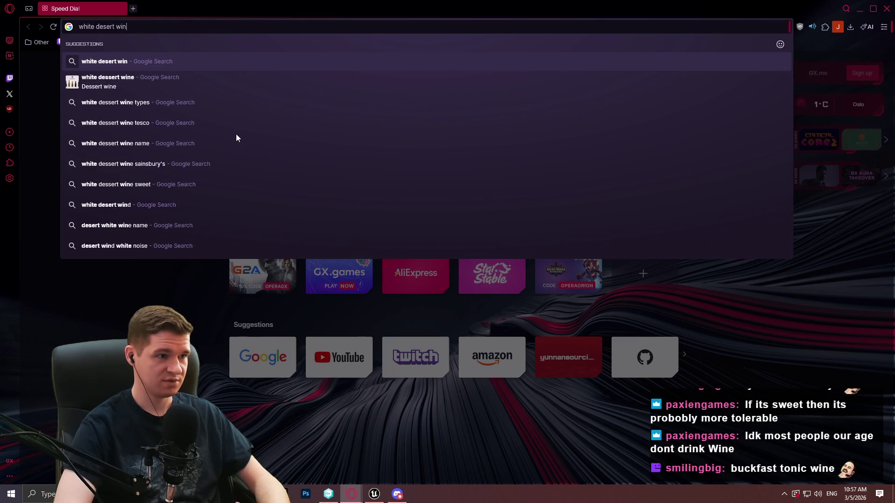
key(Return)
Step: Show image results and preview the 'Common Sweet and Dessert Wines' photo
click(229, 105)
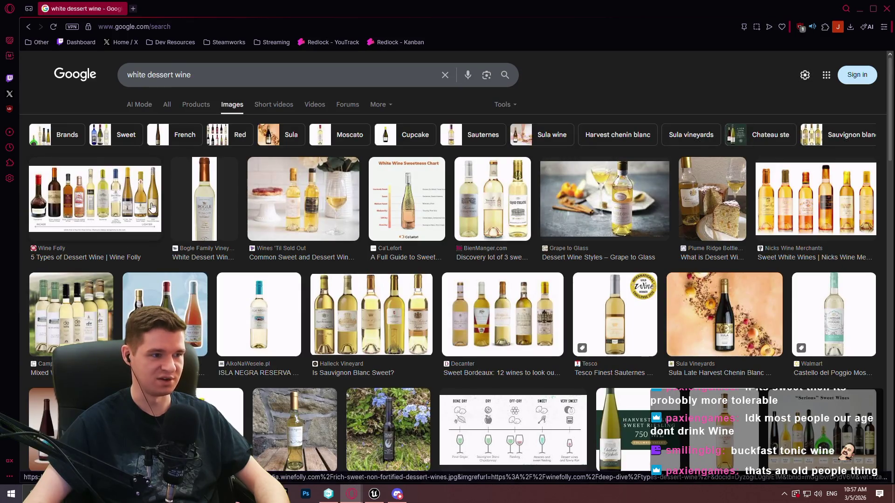
click(137, 209)
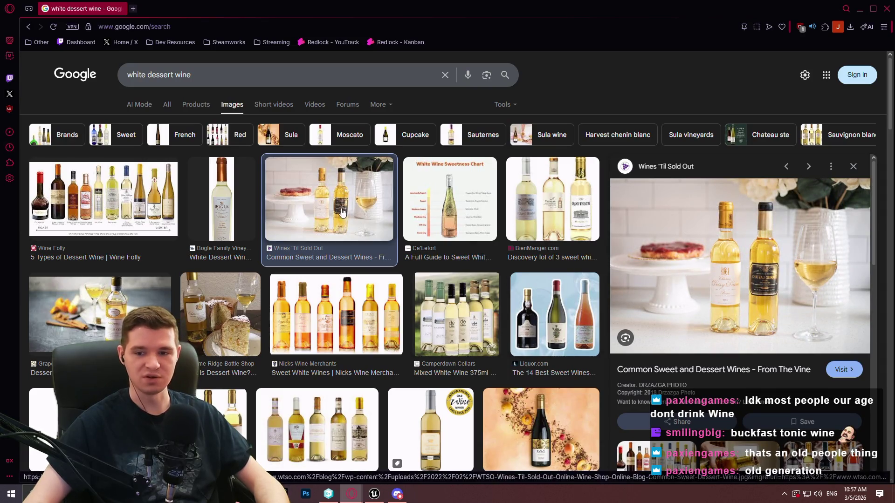
triple_click(234, 67)
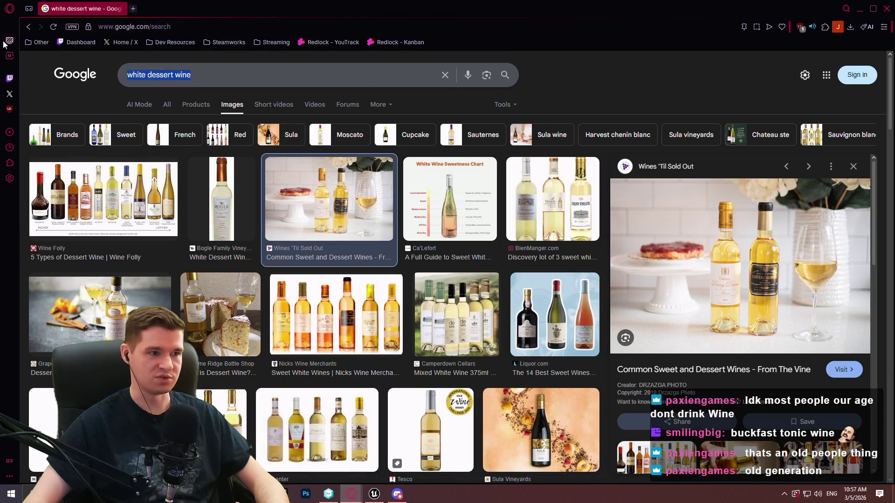
Step: Search images for 'port wine' and preview the Port Wine 101 image
text(port wine)
key(Return)
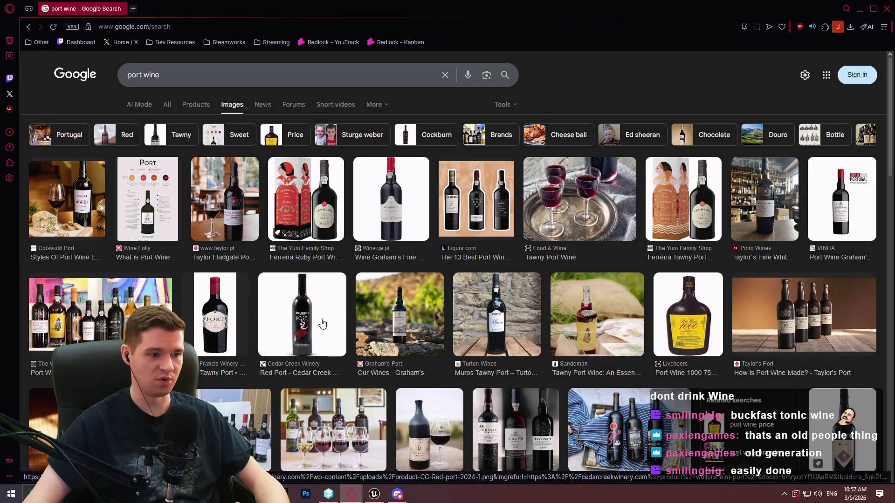
click(154, 317)
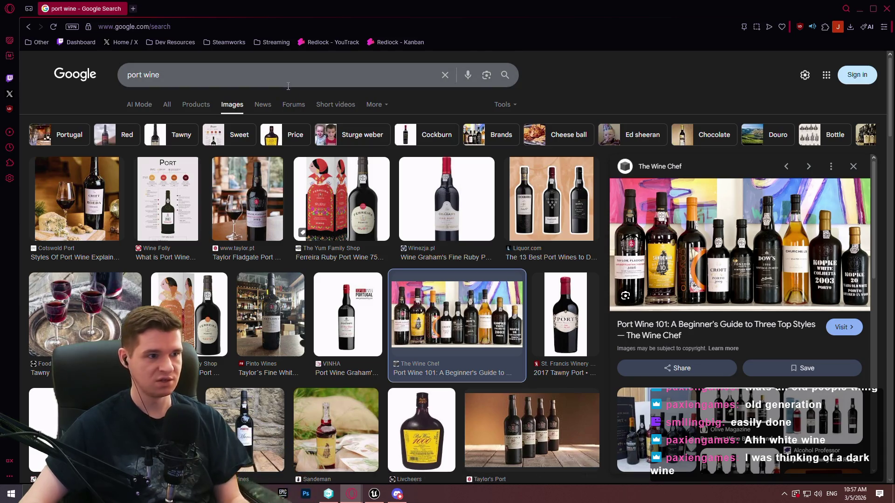
Step: Search images for 'sherry wine' and preview the Wine Folly sherry chart
drag(163, 75, 76, 77)
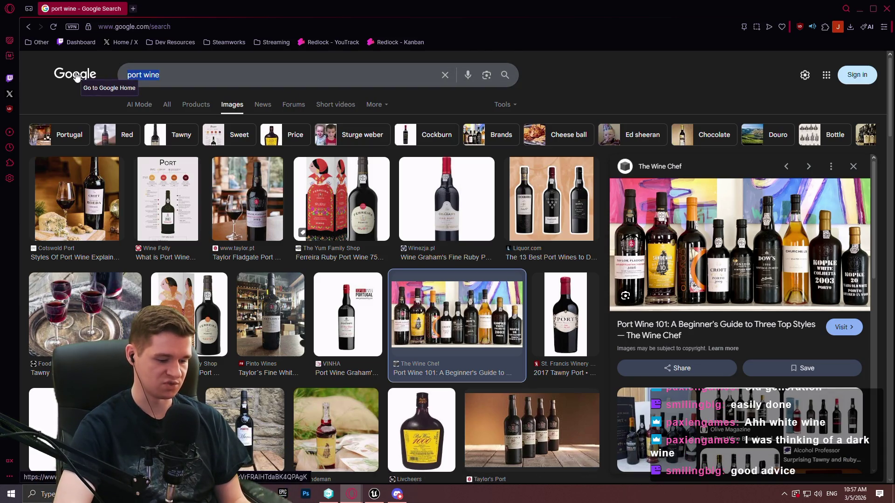
text(sherry wine)
key(Return)
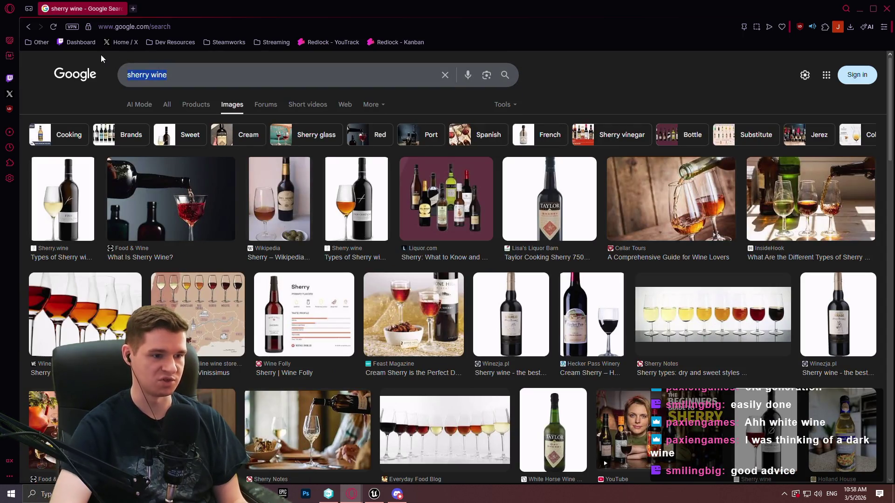
click(340, 328)
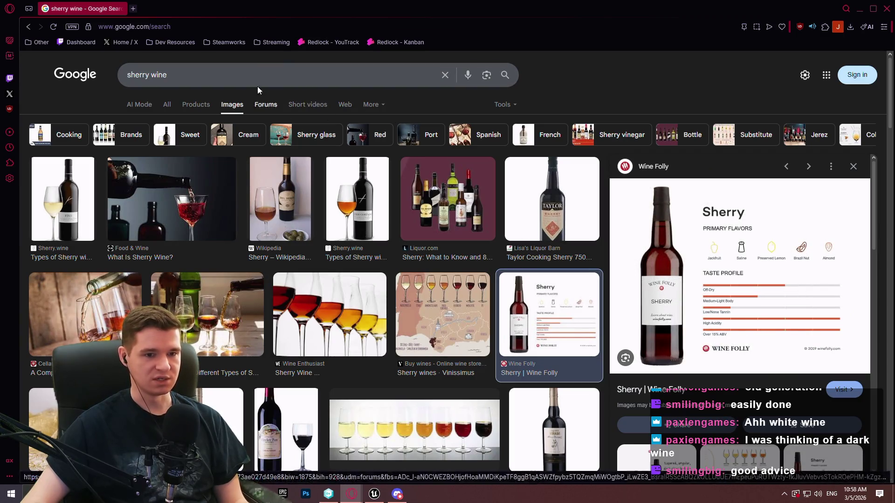
key(slash)
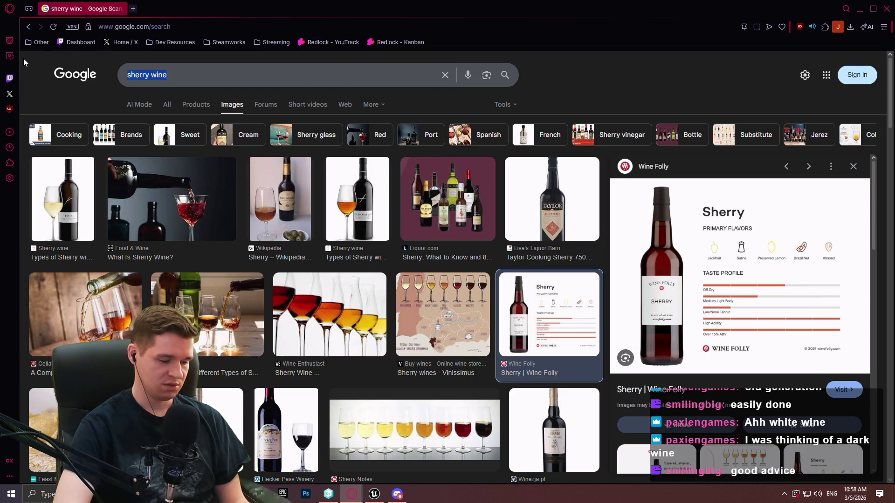
Step: Take the 'malaga wine' suggestion from 'malaga' and preview the MALAGA CRUZ bottle image
text(malaga)
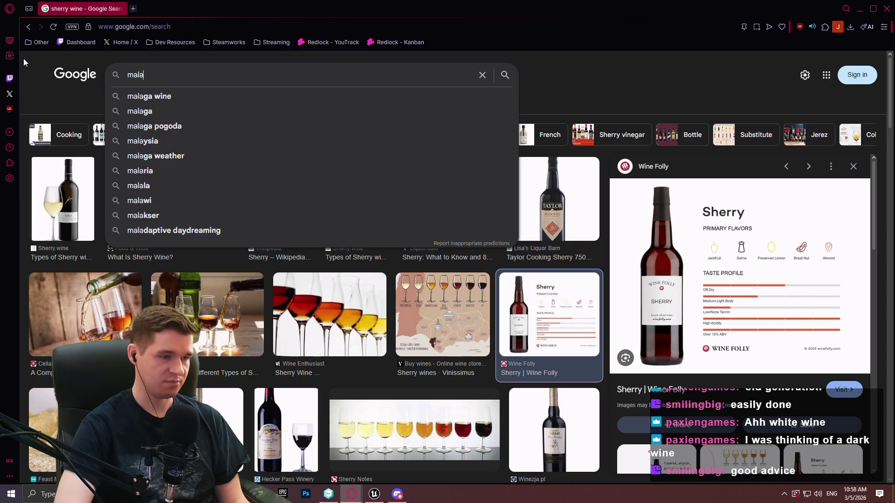
key(Down)
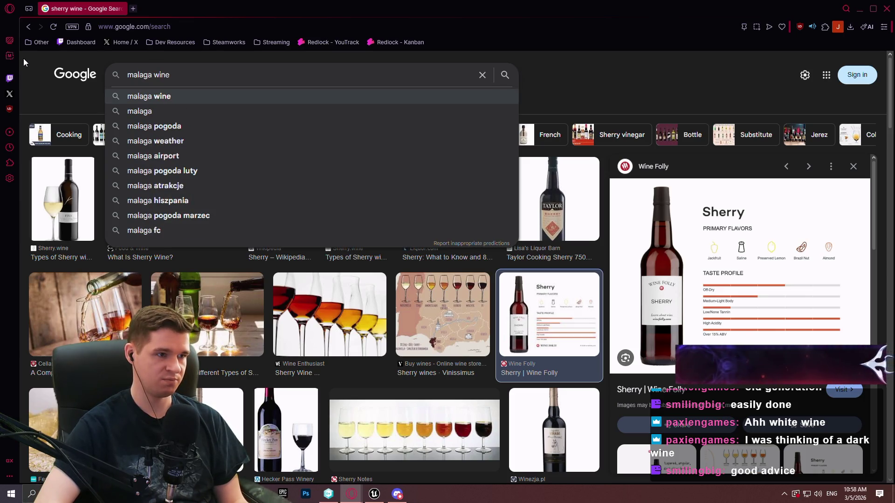
key(Return)
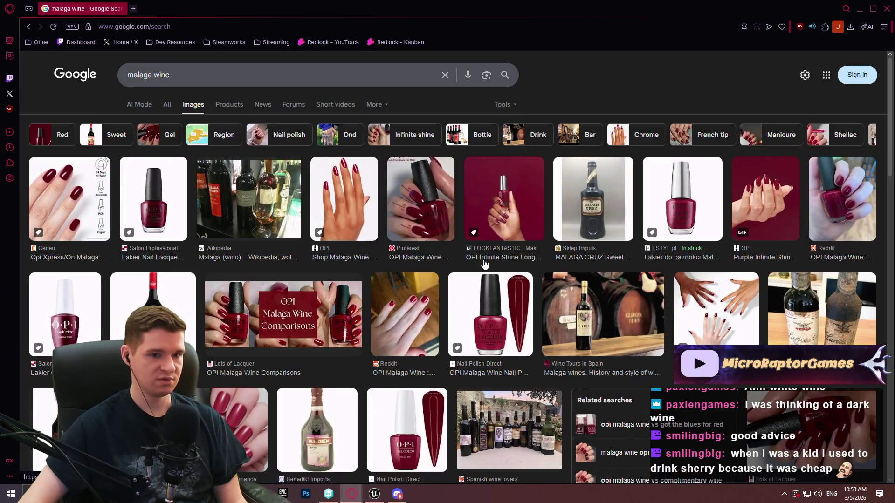
scroll(451, 266, down, 2)
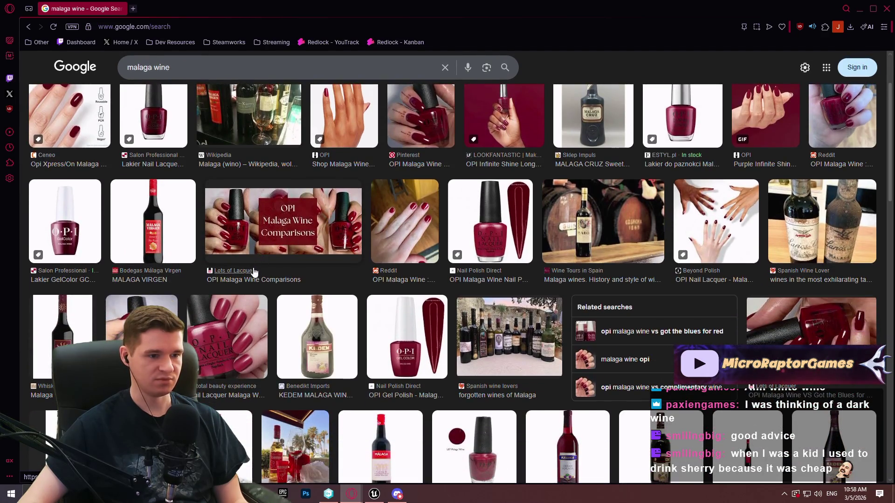
scroll(451, 266, down, 2)
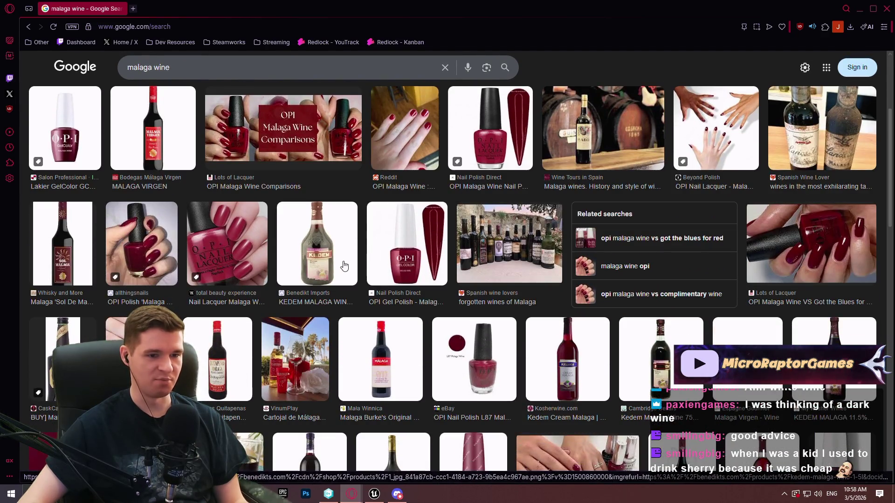
scroll(598, 342, up, 3)
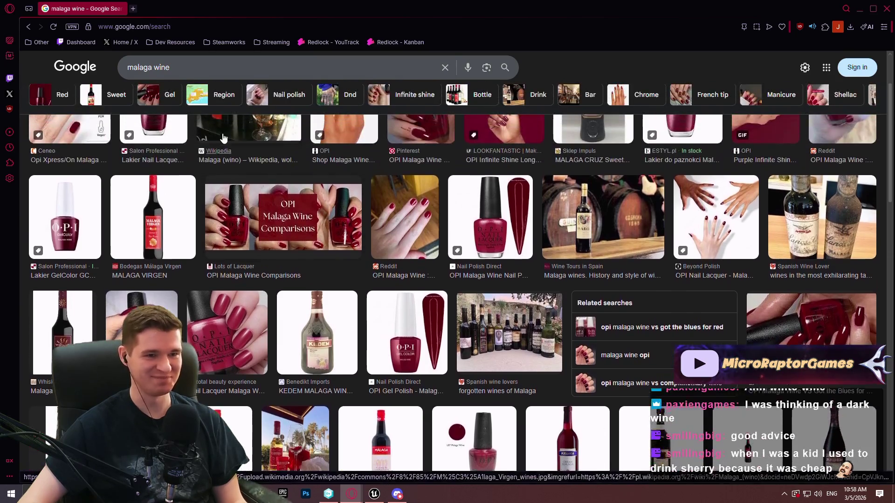
scroll(592, 196, up, 1)
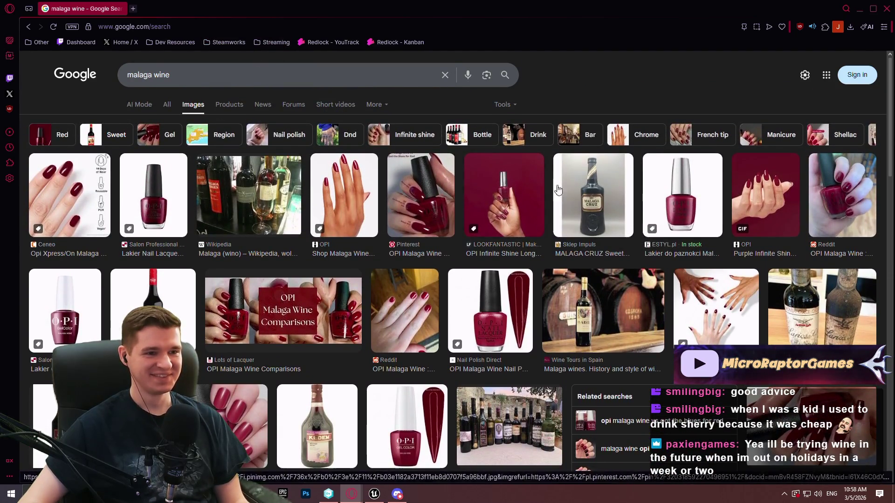
click(593, 193)
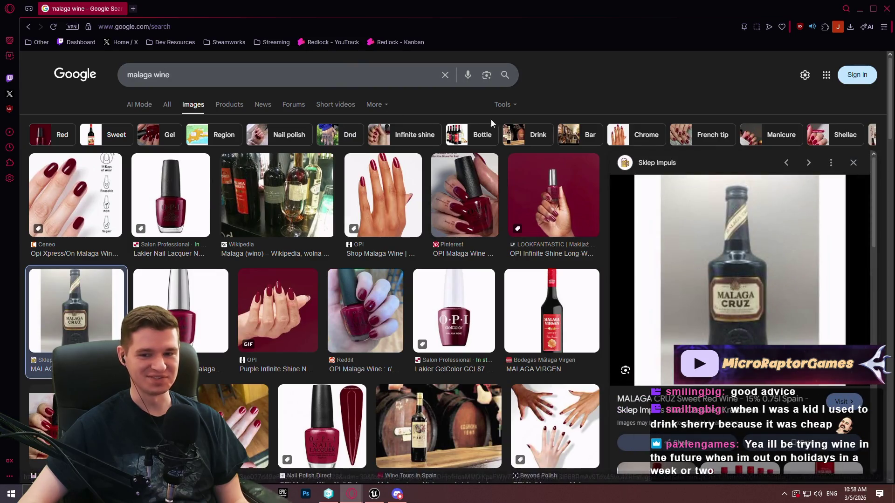